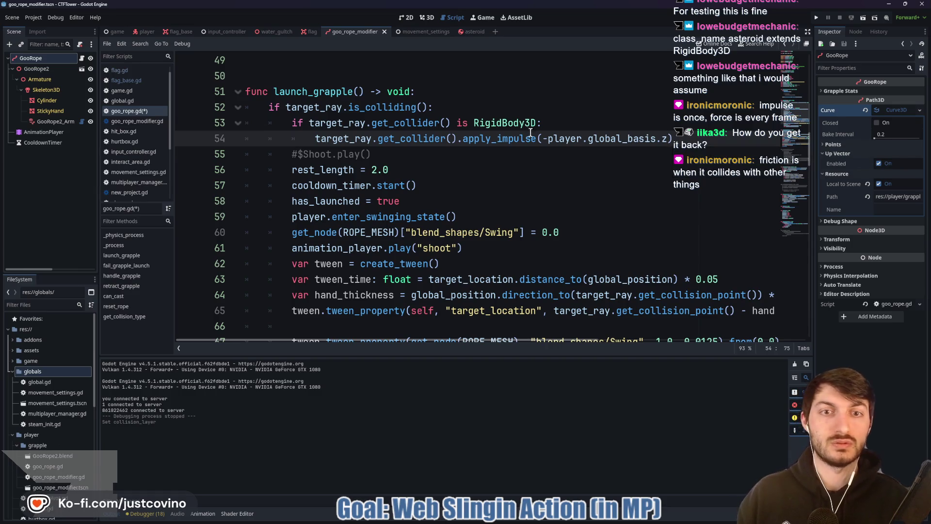
Step: Leave the apply_impulse line in the grapple script and switch to the Asteroid scene tab
drag(537, 138, 463, 140)
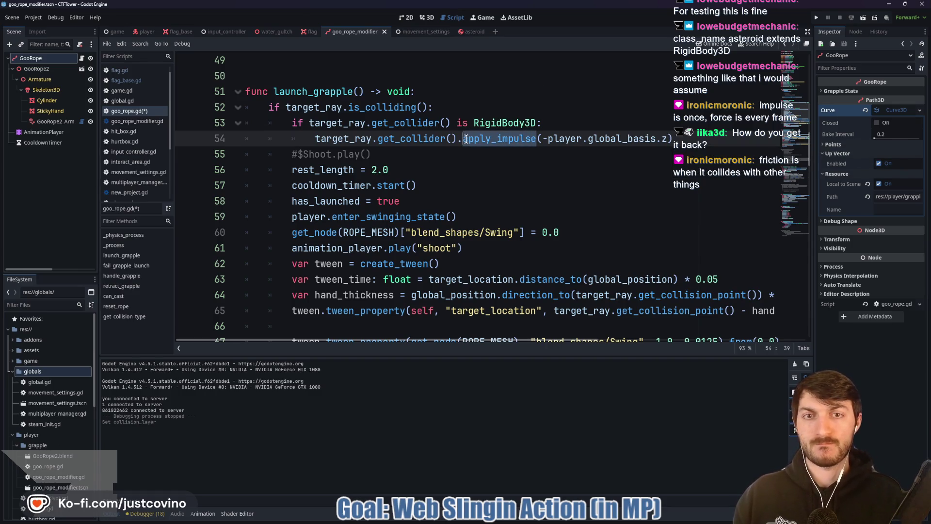
click(491, 123)
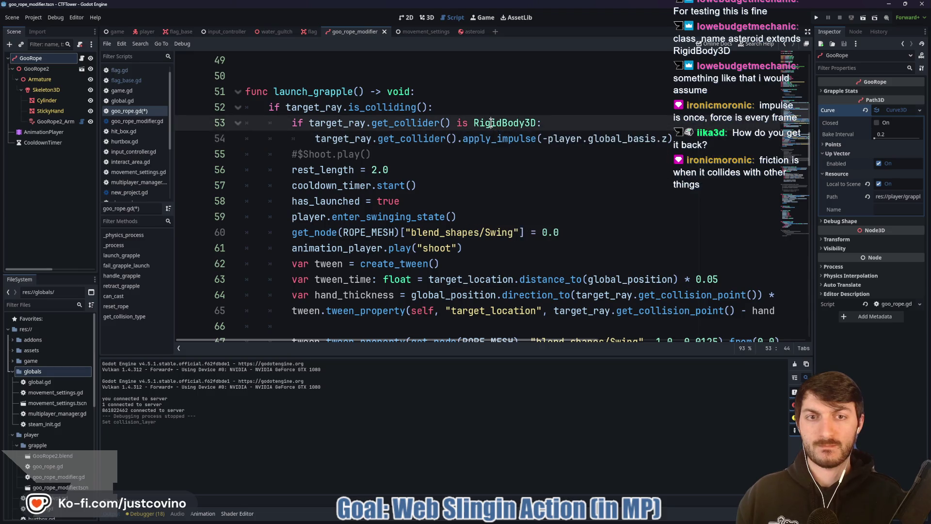
click(469, 33)
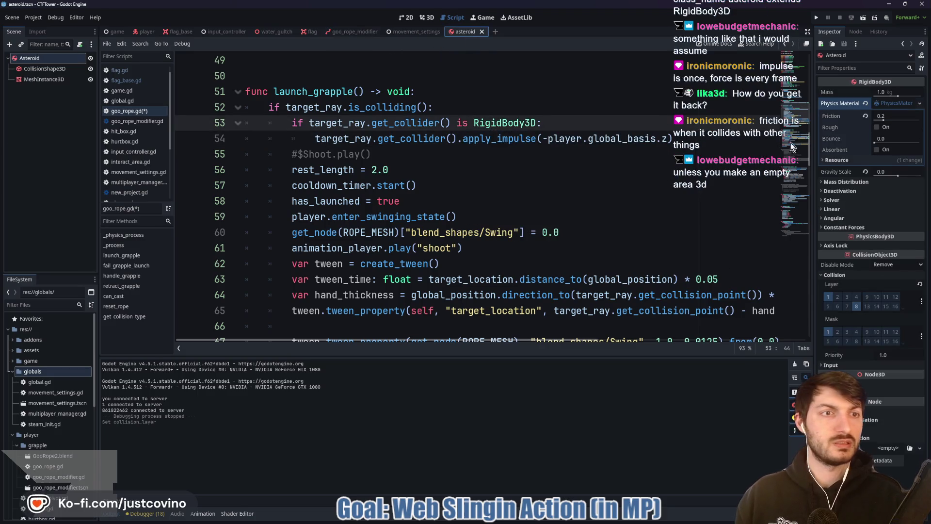
Step: Expand the asteroid's Constant Forces, Mass Distribution, Linear and Angular sections to inspect damping
click(859, 227)
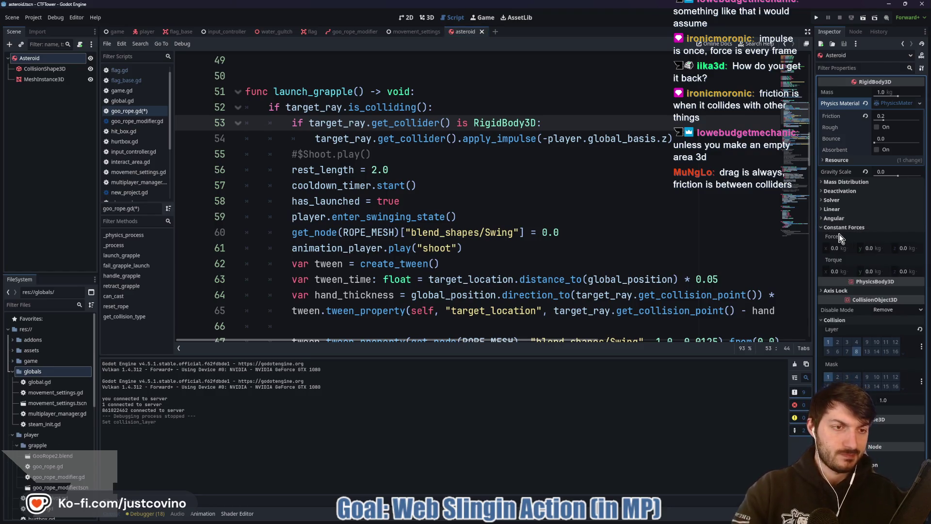
mouse_move(839, 236)
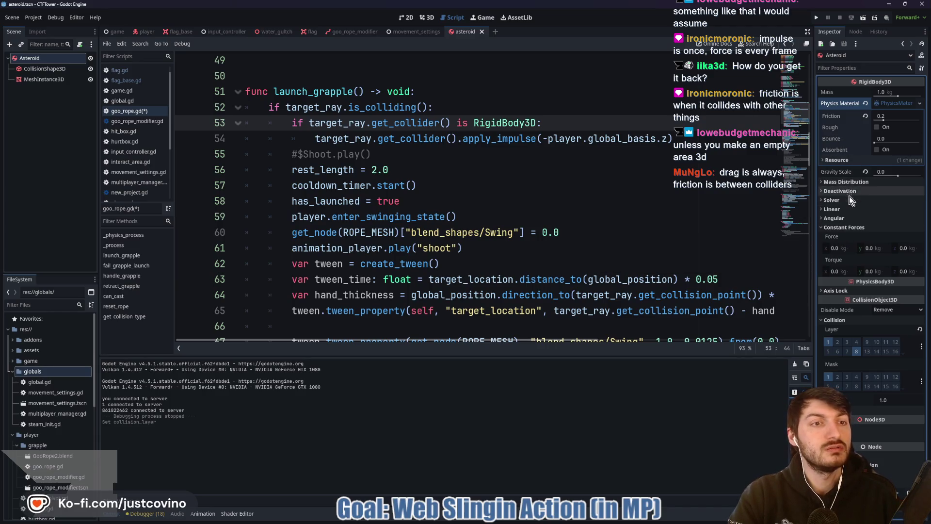
click(839, 182)
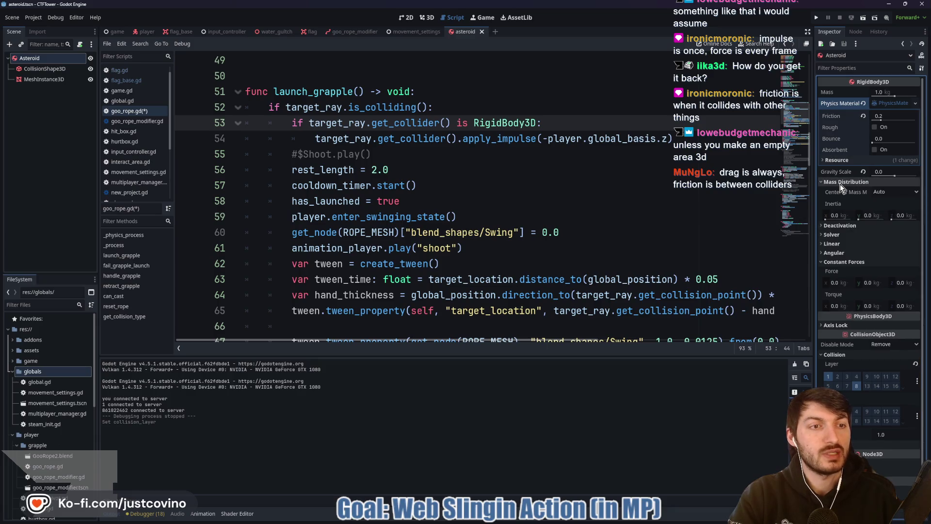
click(843, 243)
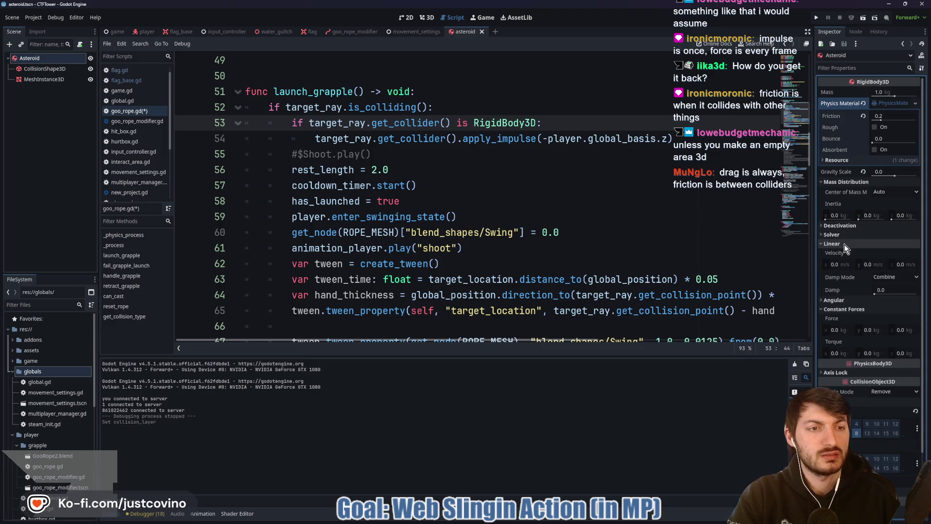
click(844, 244)
click(833, 254)
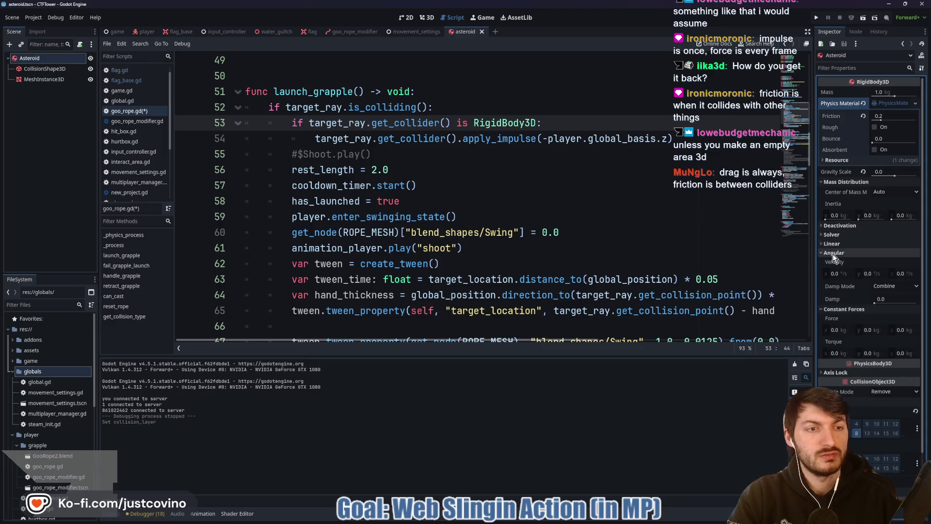
mouse_move(835, 304)
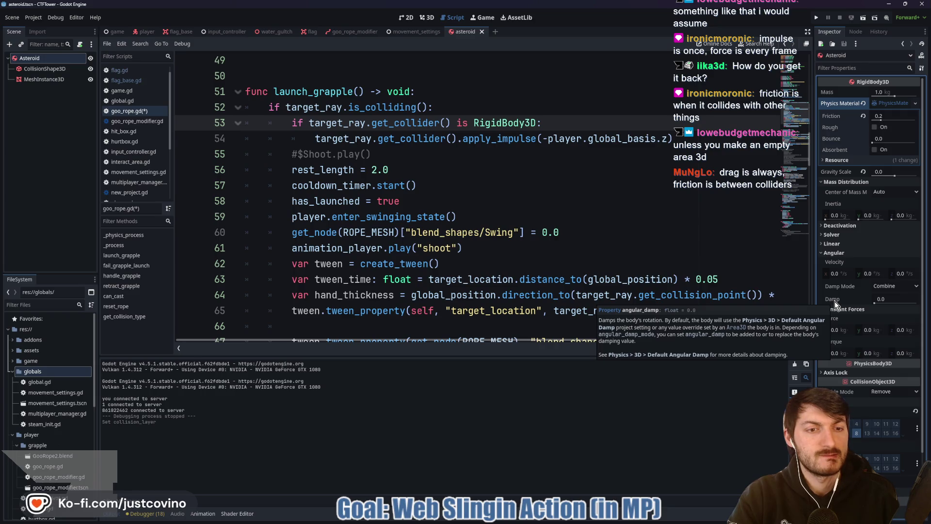
scroll(846, 275, down, 2)
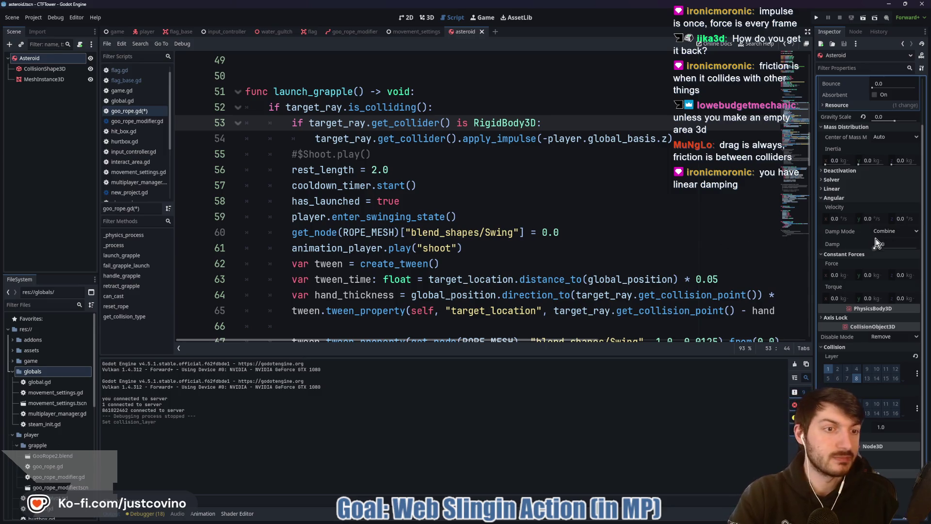
click(832, 188)
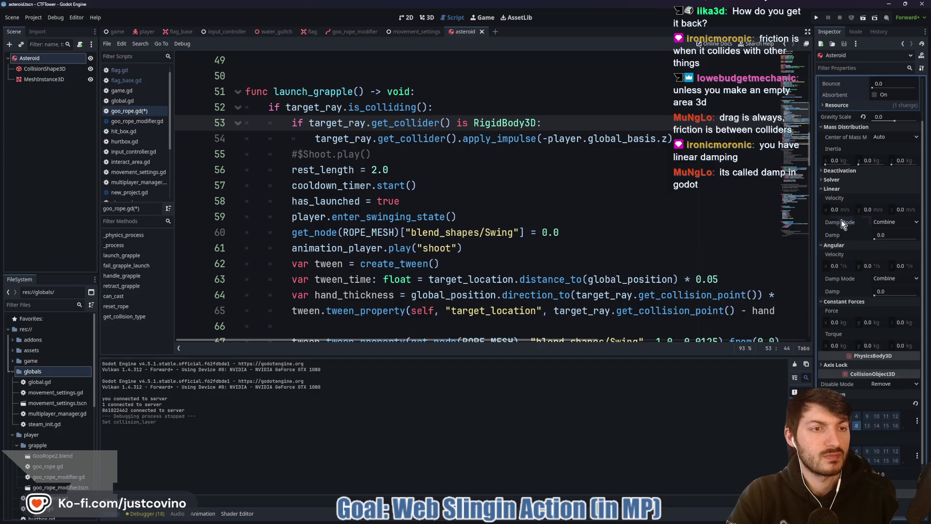
mouse_move(842, 221)
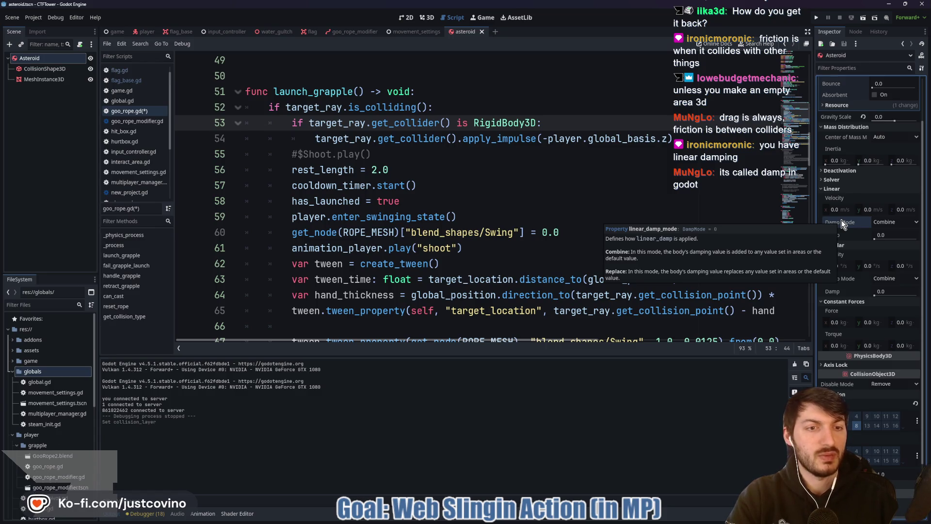
Step: Enter 2 as the asteroid's Linear Damp, then select the apply_impulse call on line 54
drag(872, 235, 879, 238)
click(888, 233)
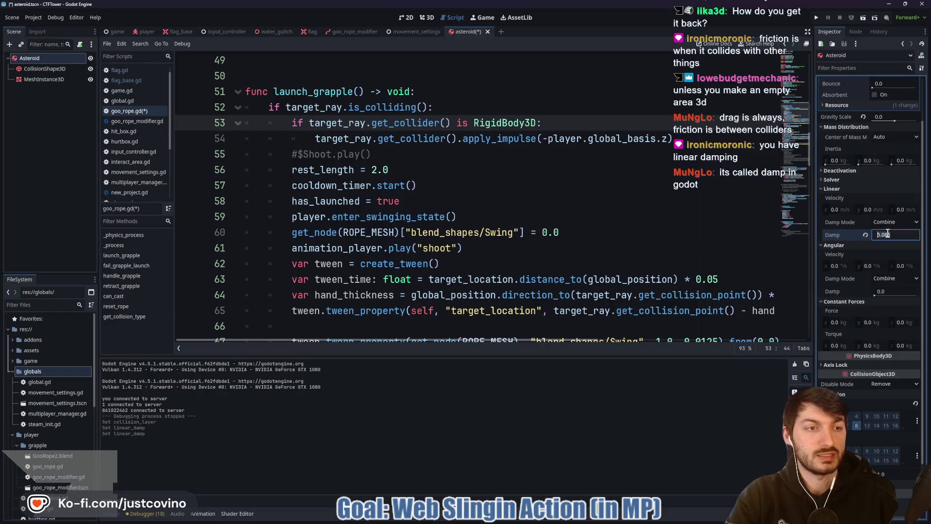
text(2)
key(Return)
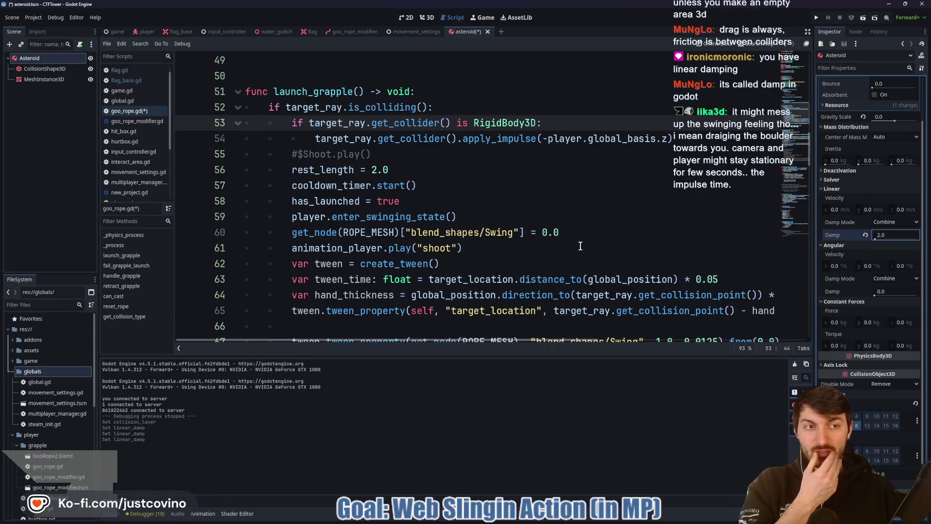
mouse_move(839, 202)
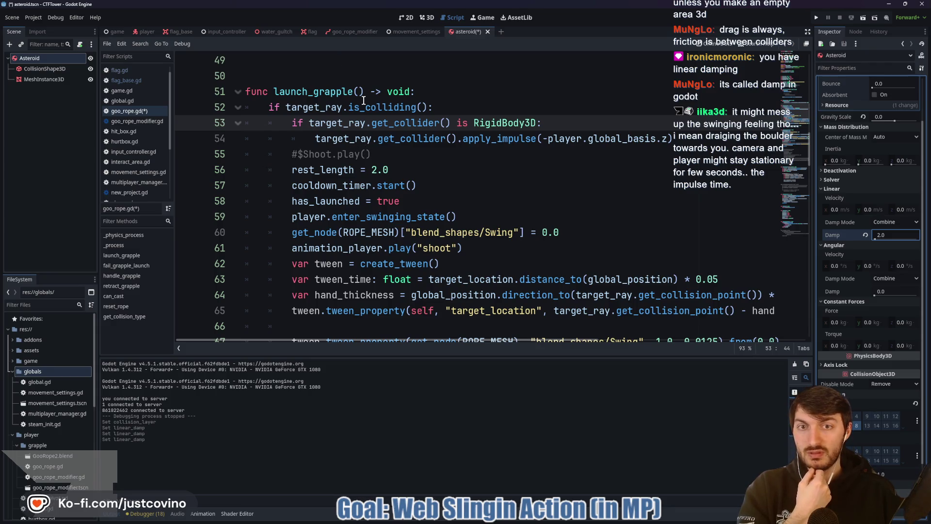
click(509, 139)
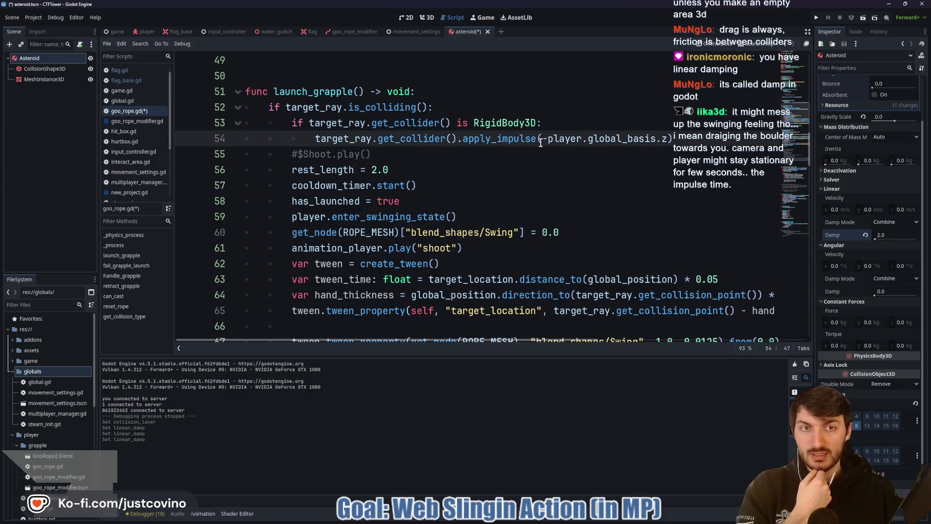
drag(674, 139, 463, 146)
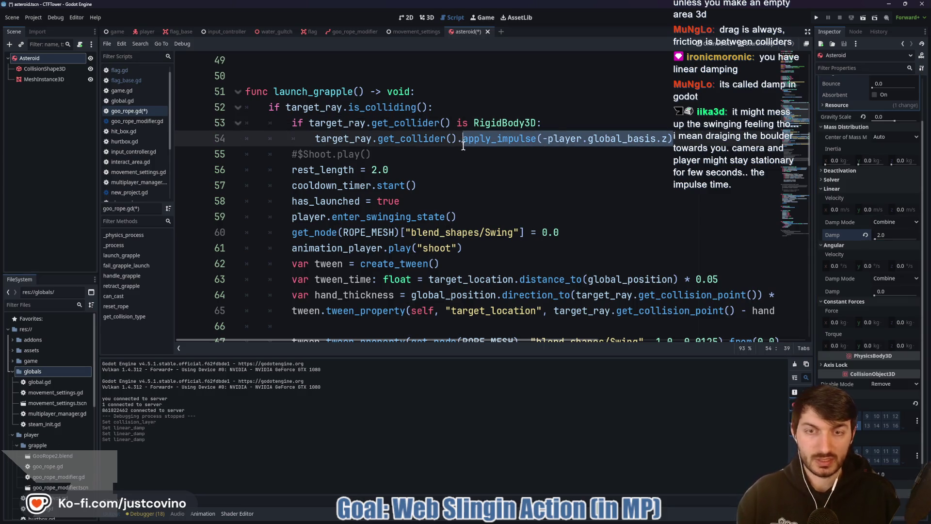
Step: Rewrite line 54 as linear_velocity = -player.global_basis.z, save all, and launch the game
text(linear_velocit)
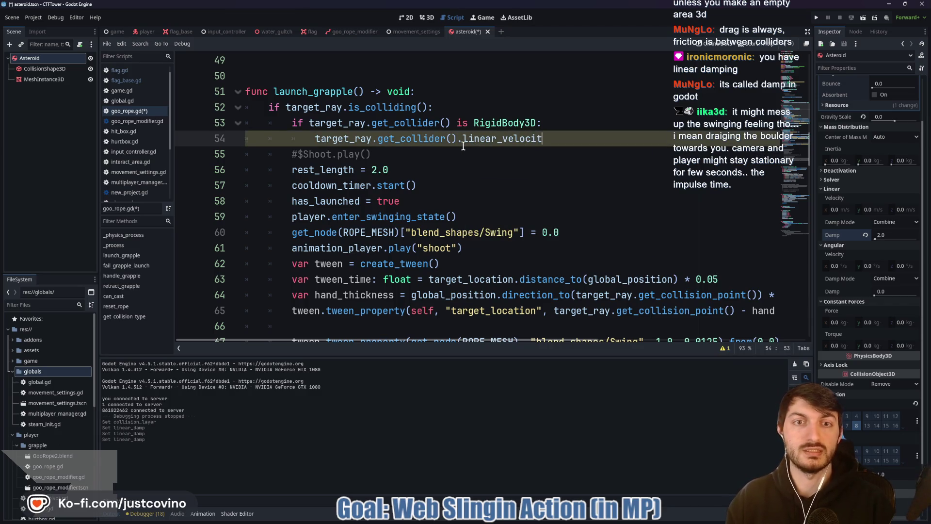
text(y = )
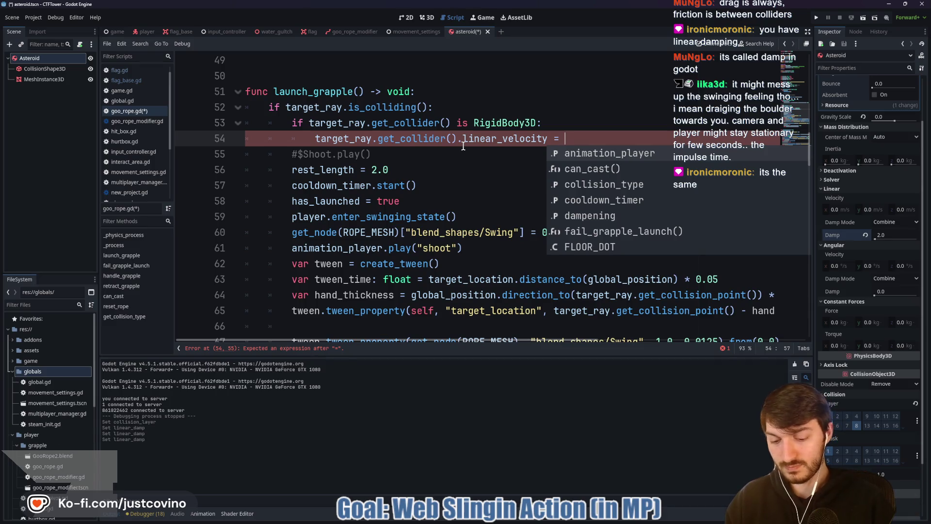
text(player.gl)
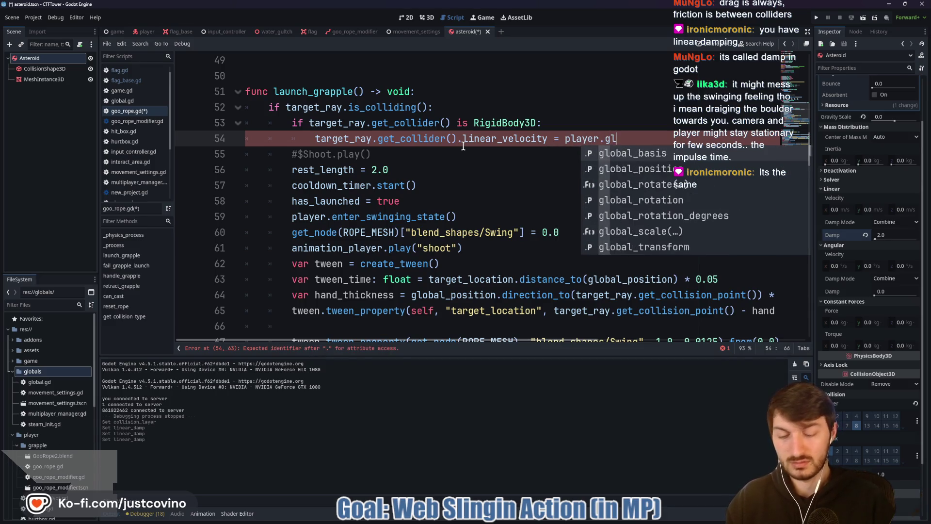
text(obal_)
key(Return)
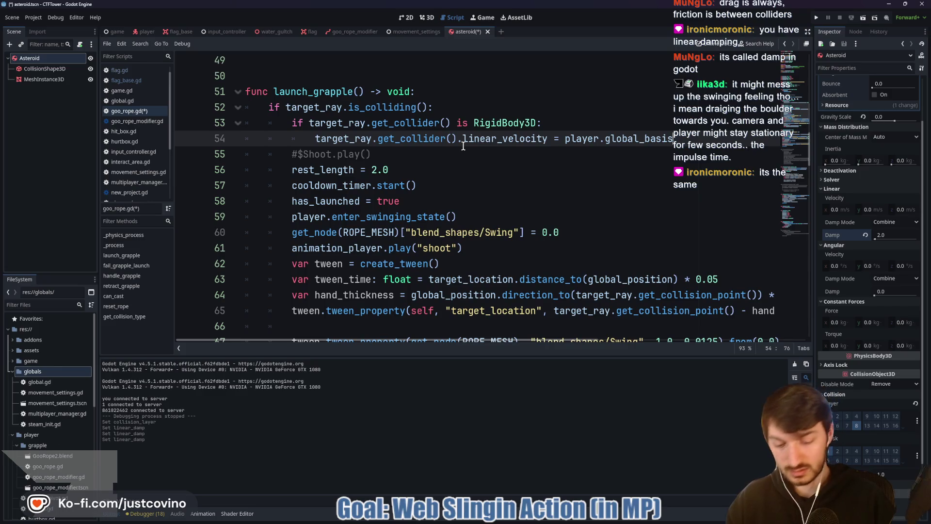
click(565, 139)
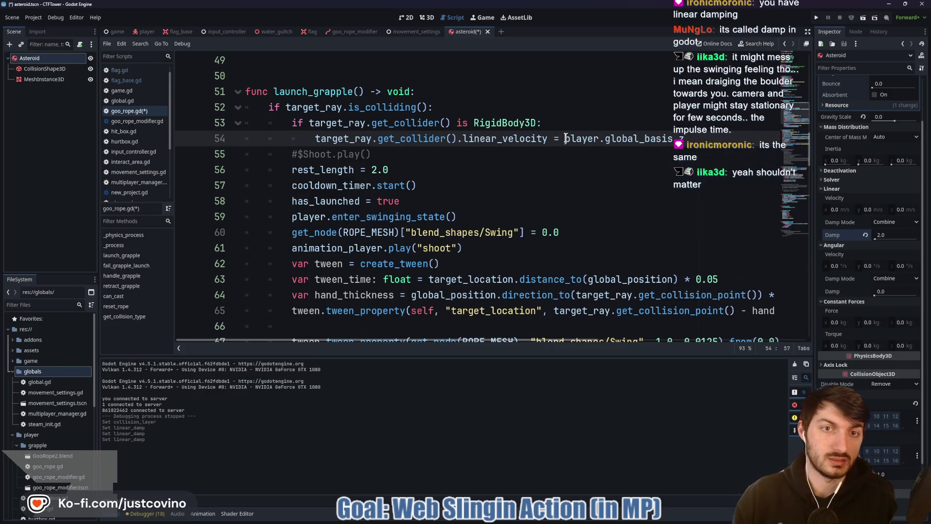
text(-)
click(589, 158)
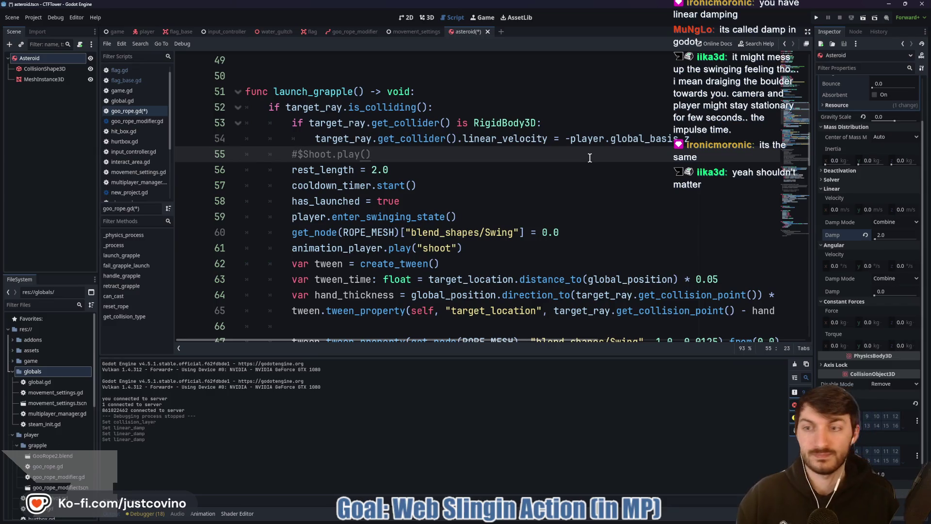
key(ctrl+s)
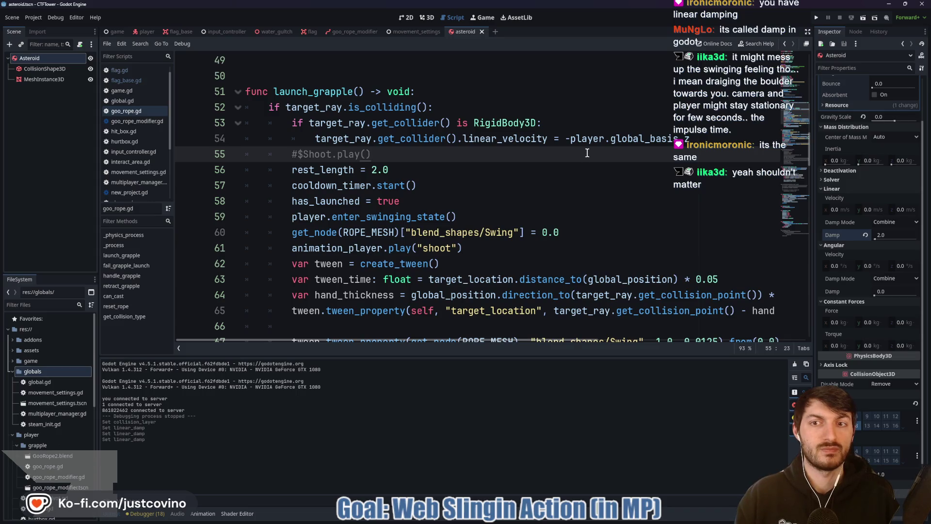
click(816, 18)
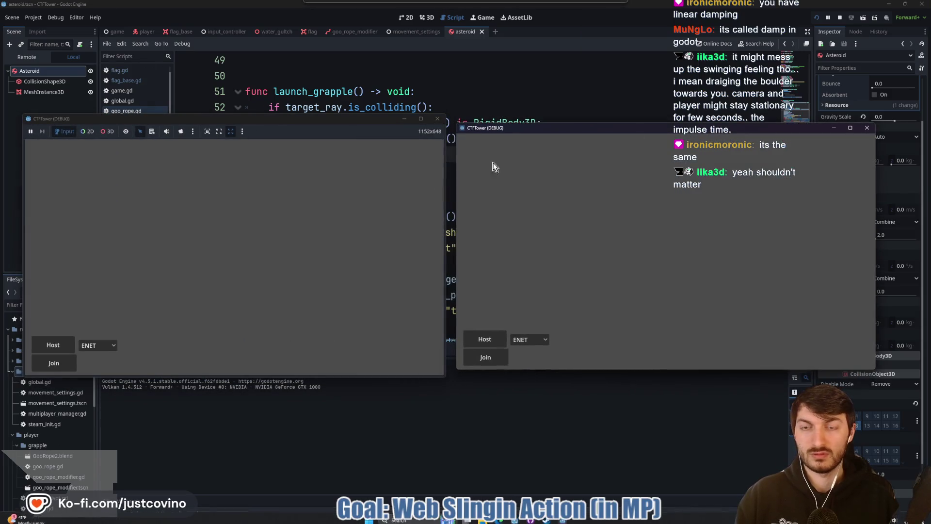
Step: Host a match in the first window, join from the second, and start it
click(52, 345)
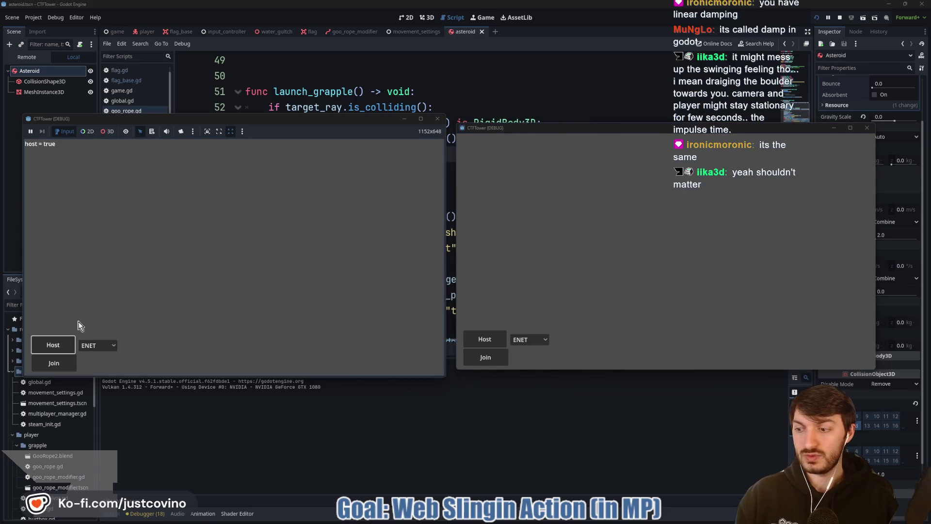
click(485, 357)
click(286, 236)
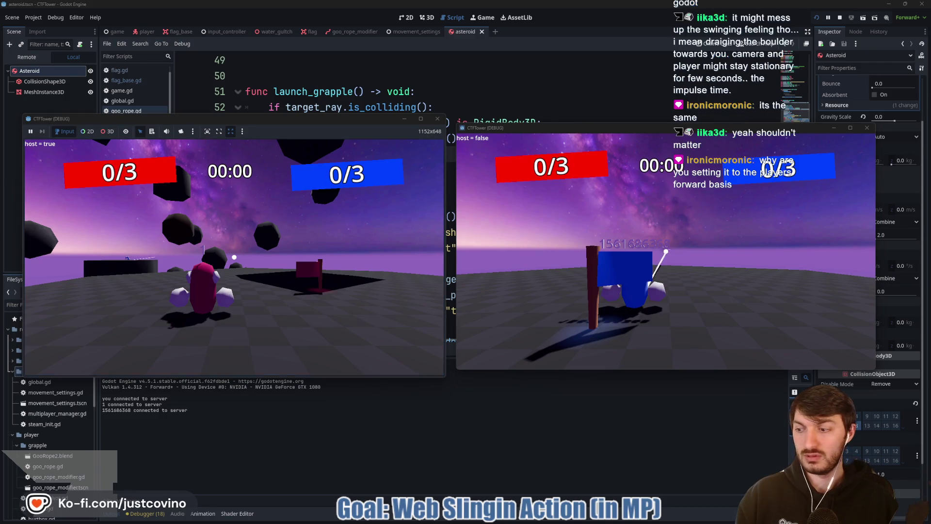
key(super)
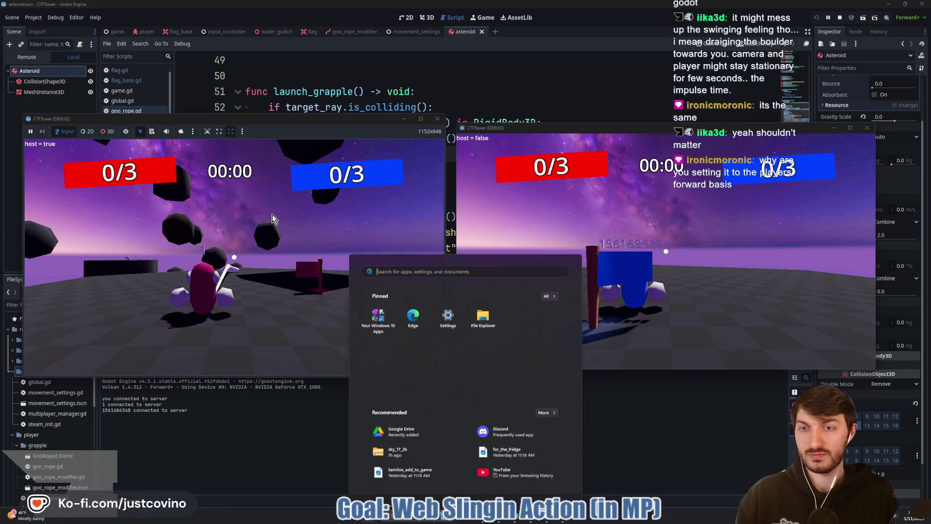
click(258, 222)
Step: Fire the grapple at an asteroid twice, then stop the game with F8
mouse_move(234, 257)
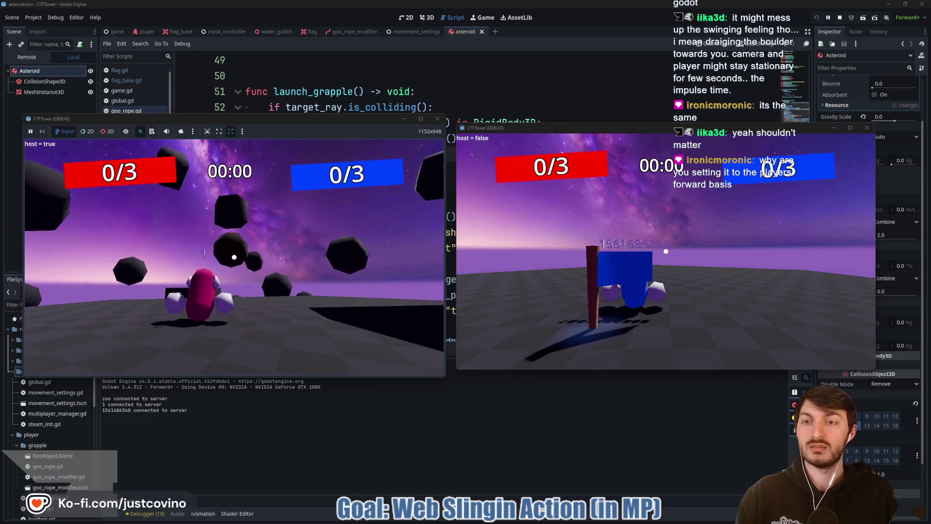
click(235, 257)
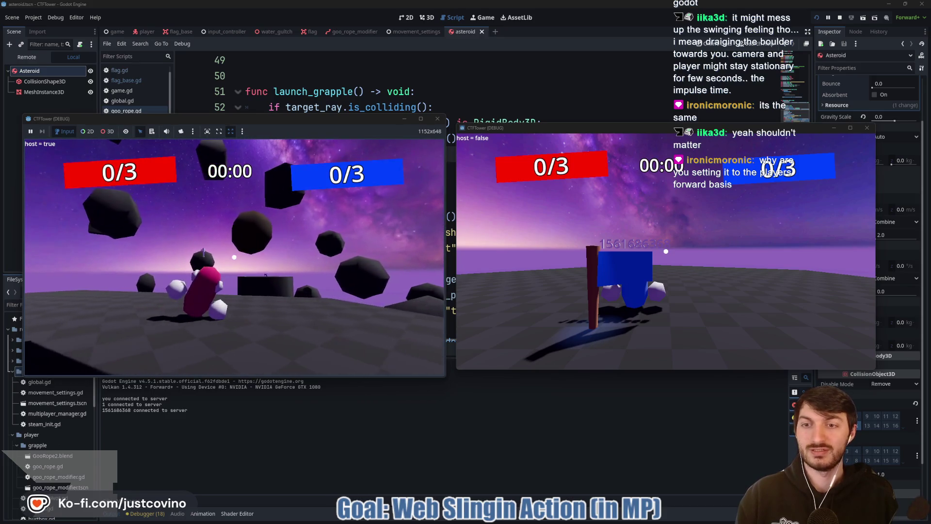
click(234, 257)
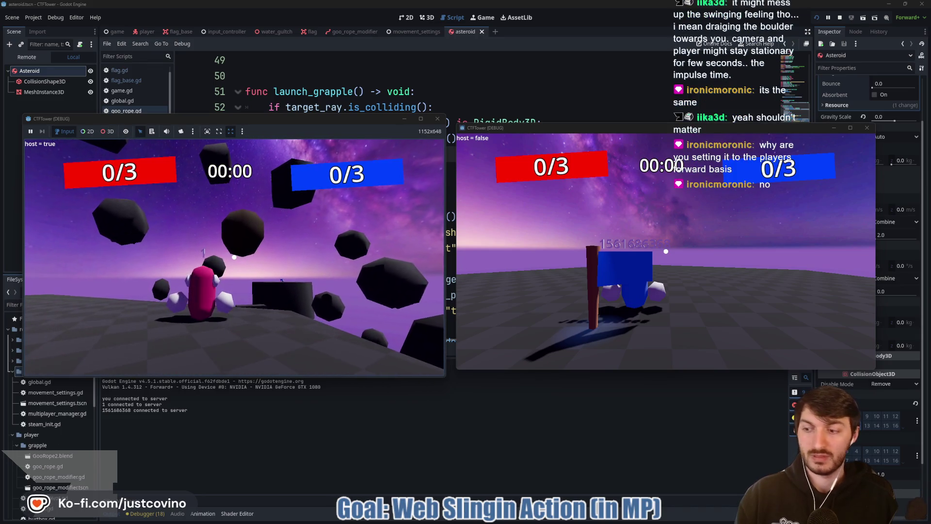
key(F8)
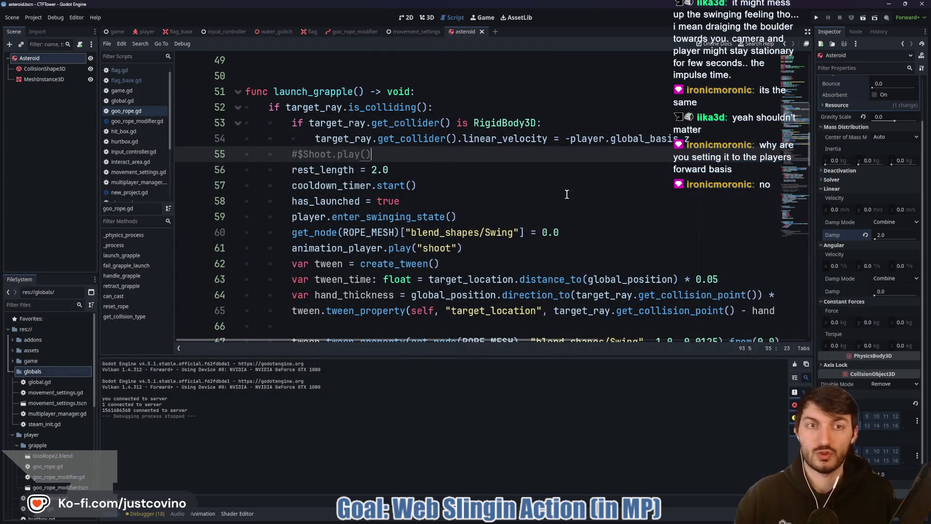
click(570, 137)
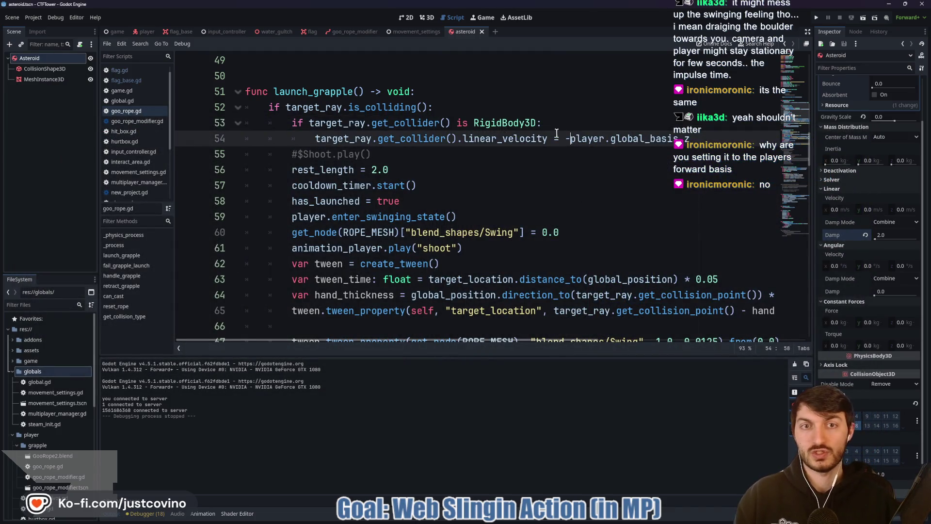
click(563, 127)
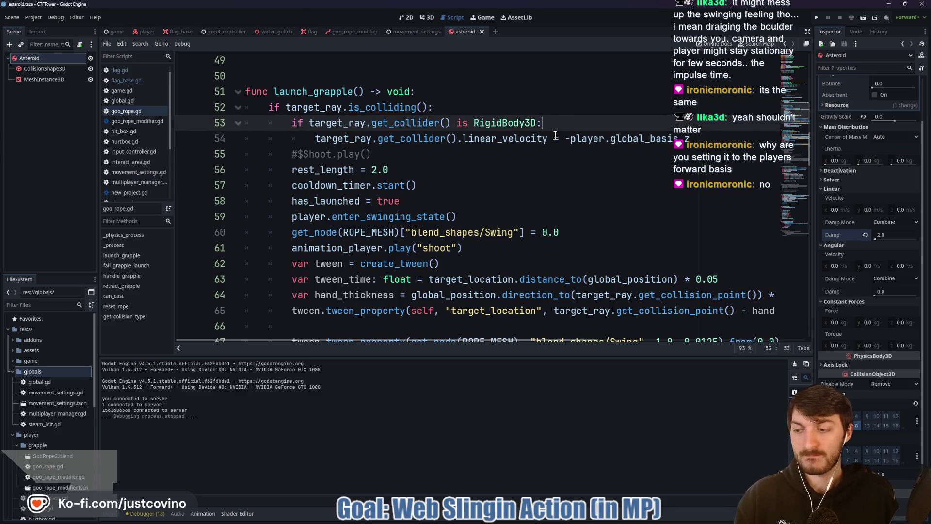
click(691, 139)
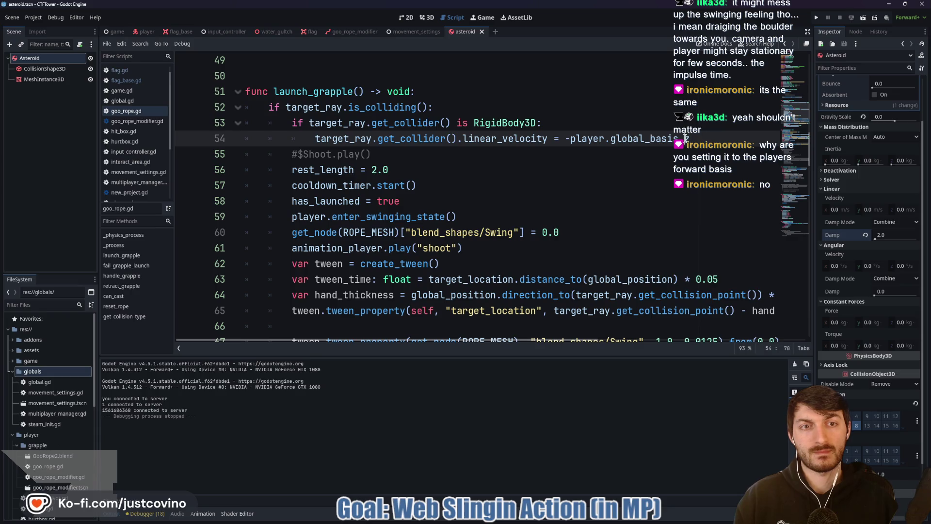
drag(691, 140, 566, 139)
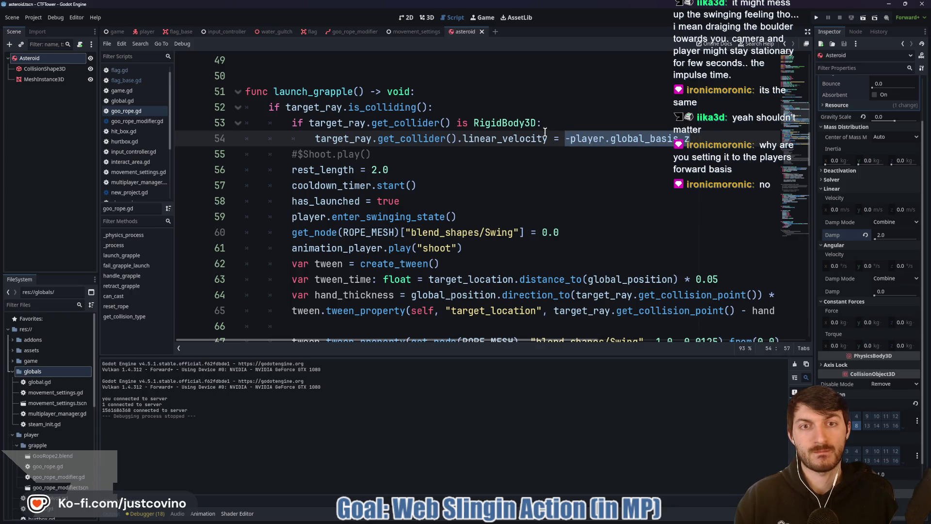
click(549, 128)
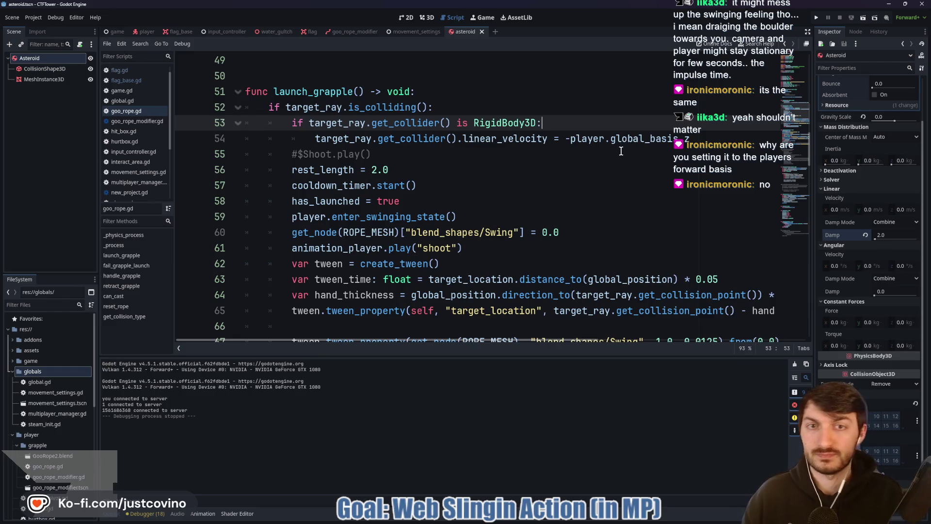
key(Return)
text(var directi)
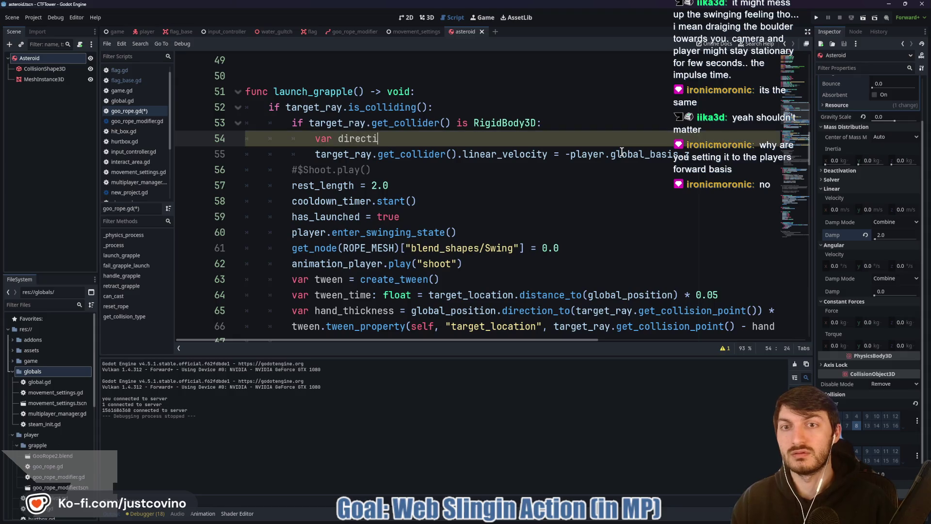
Step: Declare direction as the collider's global_position.direction_to(player.global_position) on line 54
text(on = )
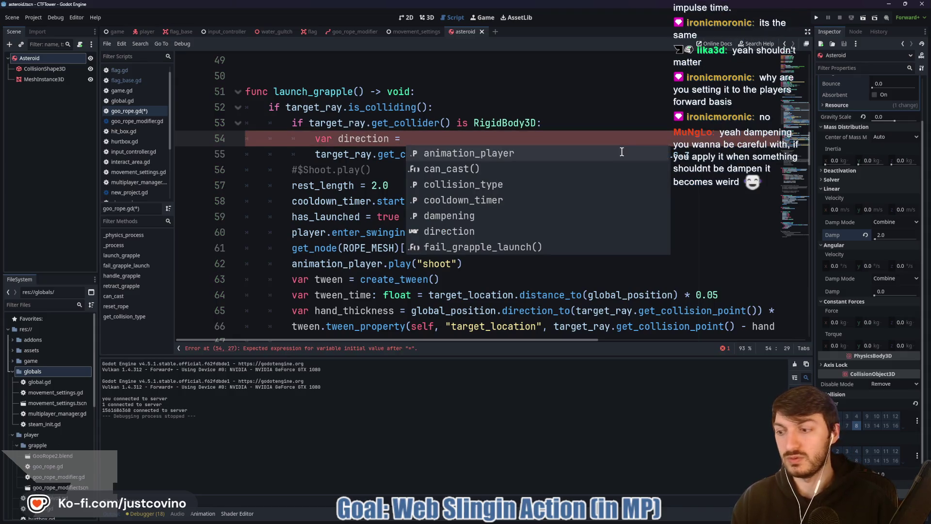
text(targe)
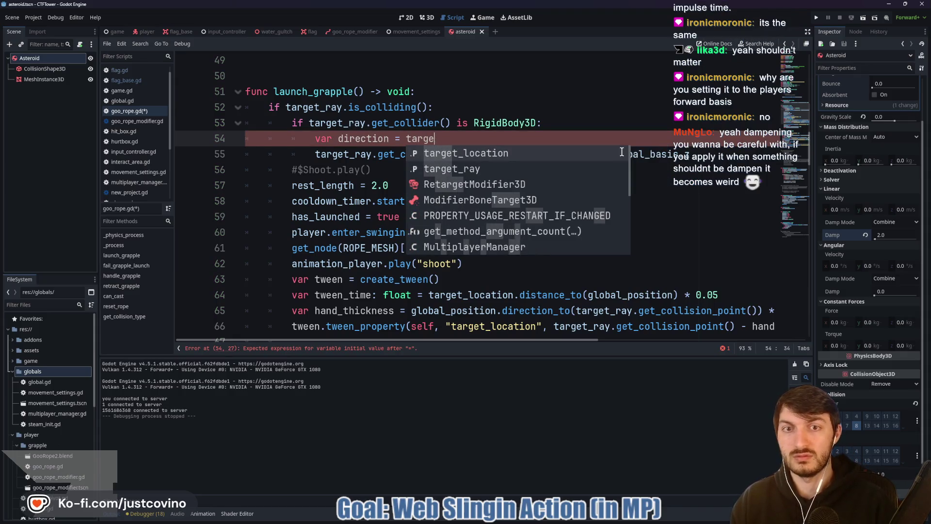
text(t_ray.)
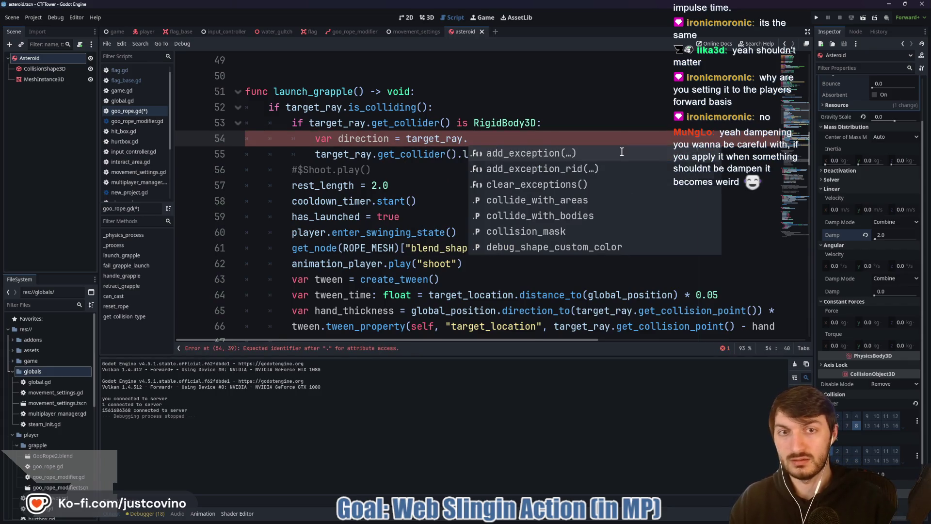
text(get_col)
key(Return)
text(.global_position.direction_)
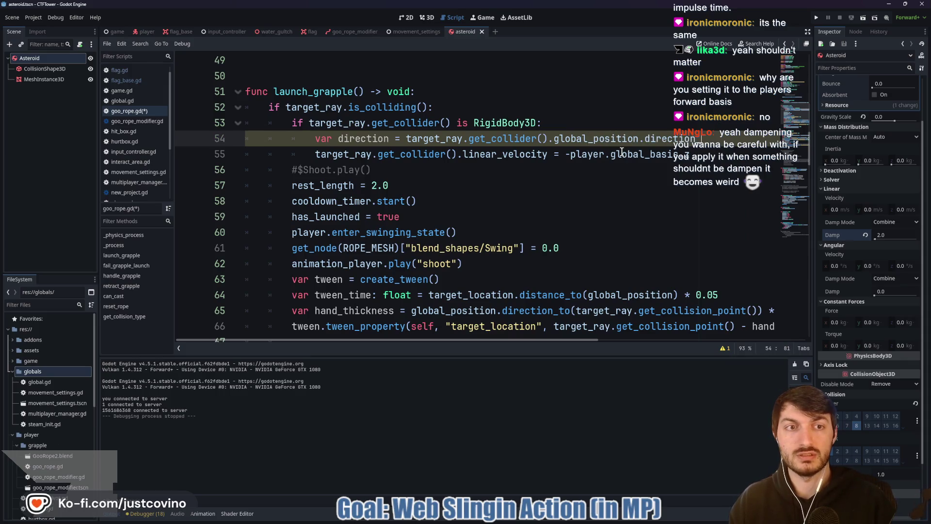
text(to(player.global.)
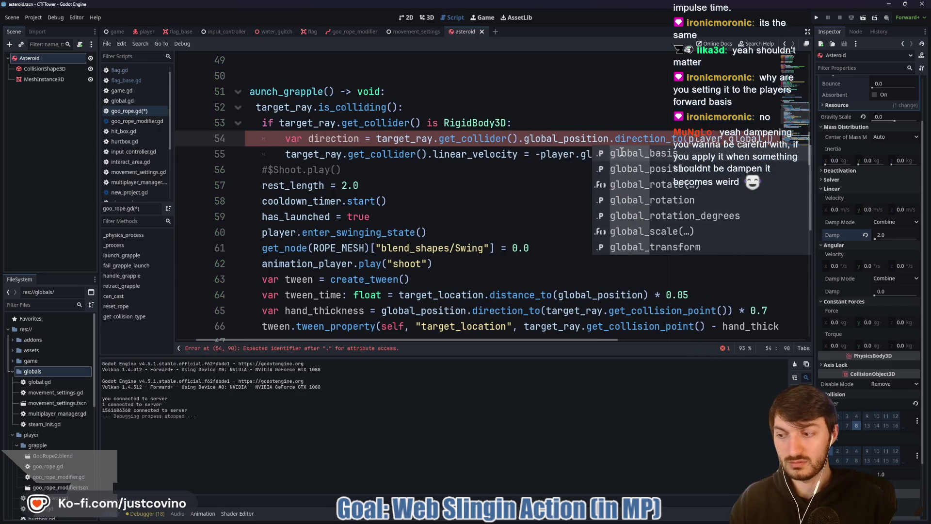
key(Down)
key(Return)
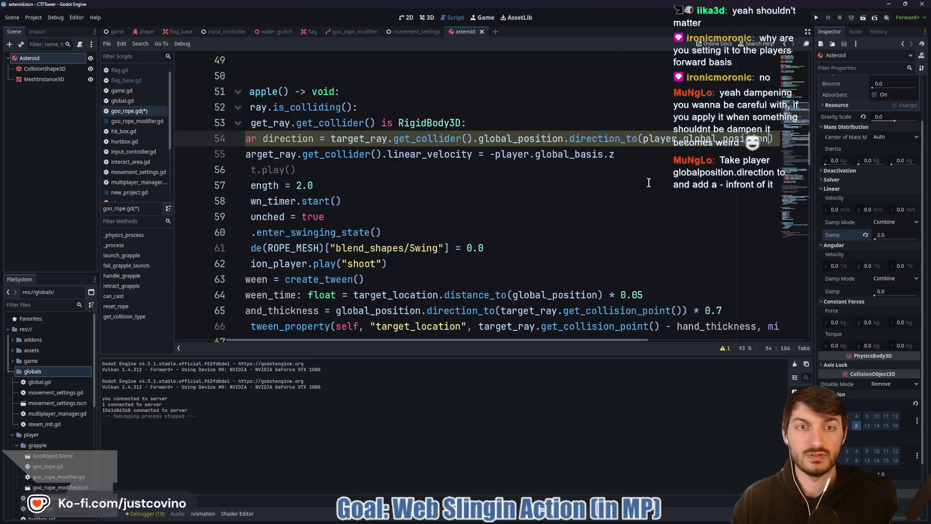
Step: Set line 55's linear_velocity to direction * 2 and save goo_rope.gd
drag(614, 154, 492, 154)
text(direction *)
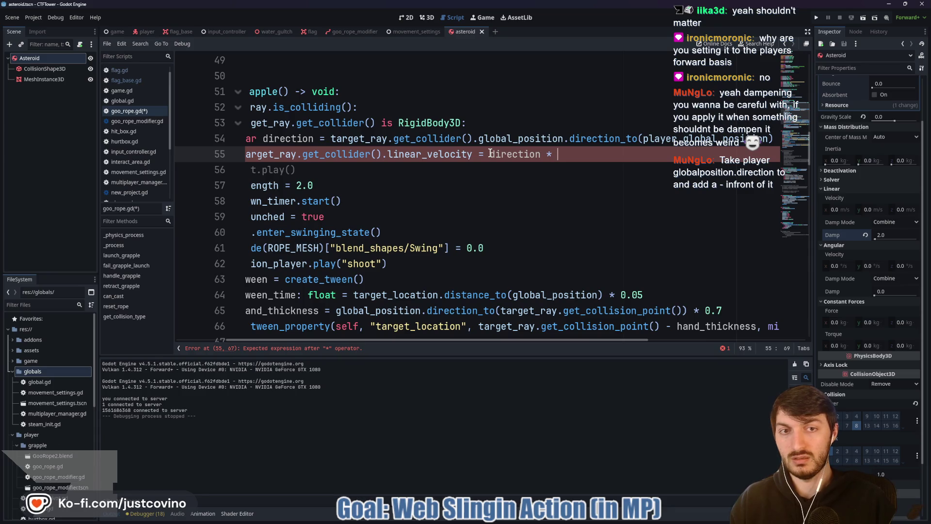
text(2)
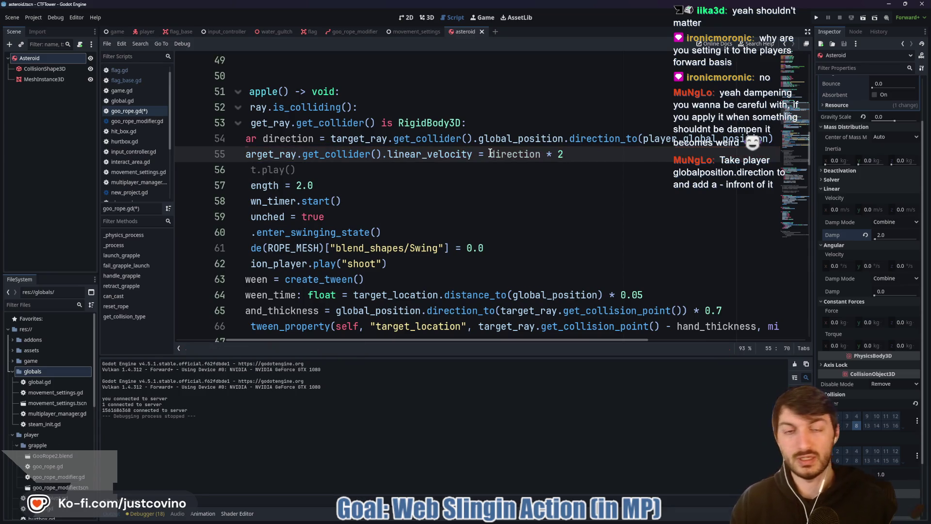
key(ctrl+s)
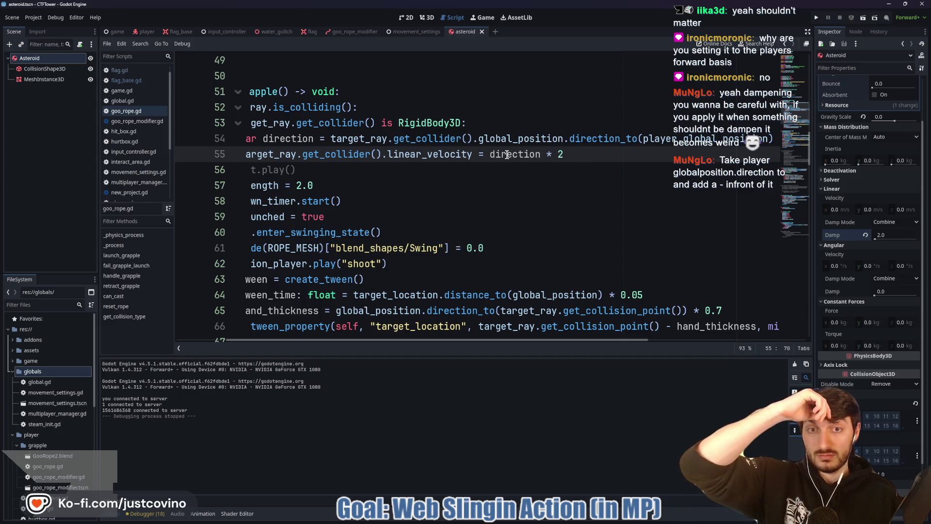
Step: Negate line 55's velocity to -direction * 2 and save goo_rope.gd again
click(604, 137)
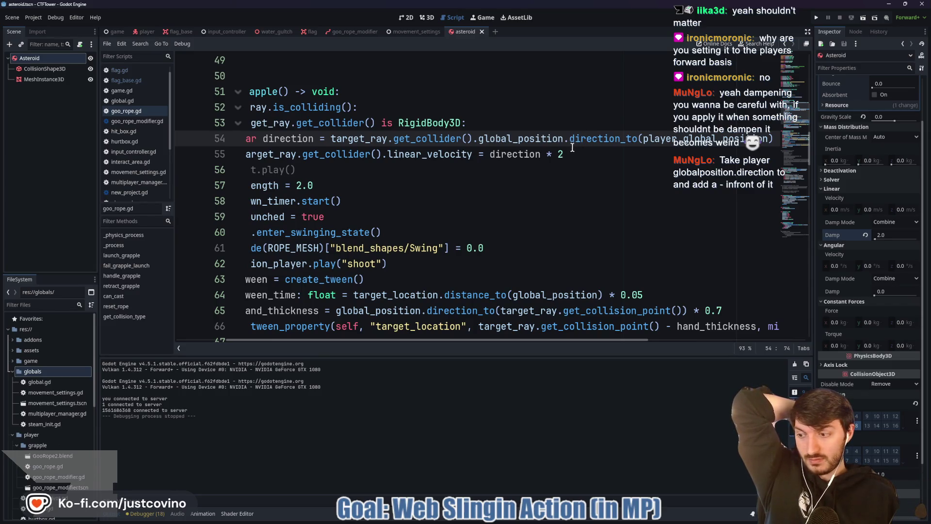
click(644, 141)
click(487, 154)
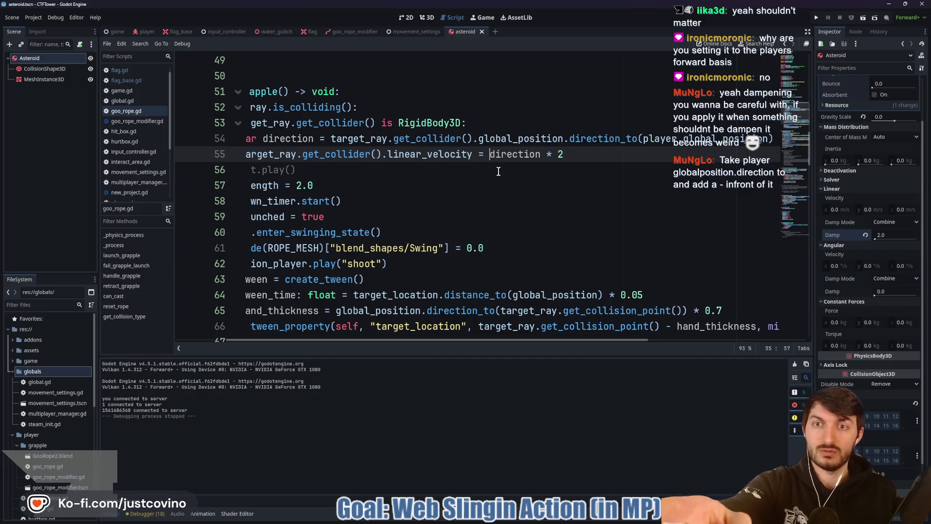
text(-)
click(577, 153)
key(ctrl+s)
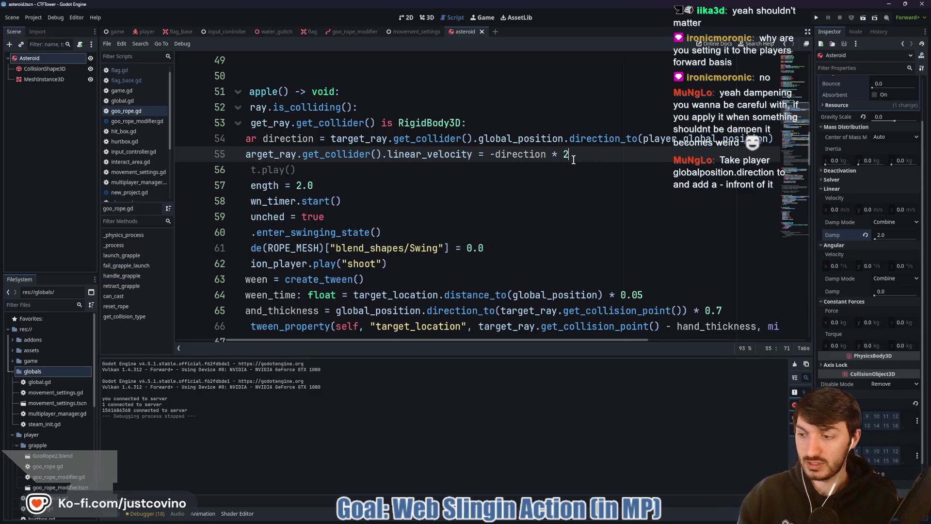
click(882, 235)
Step: Set the asteroid's Linear Damp to 0.5 and run the project
text(.5)
key(Return)
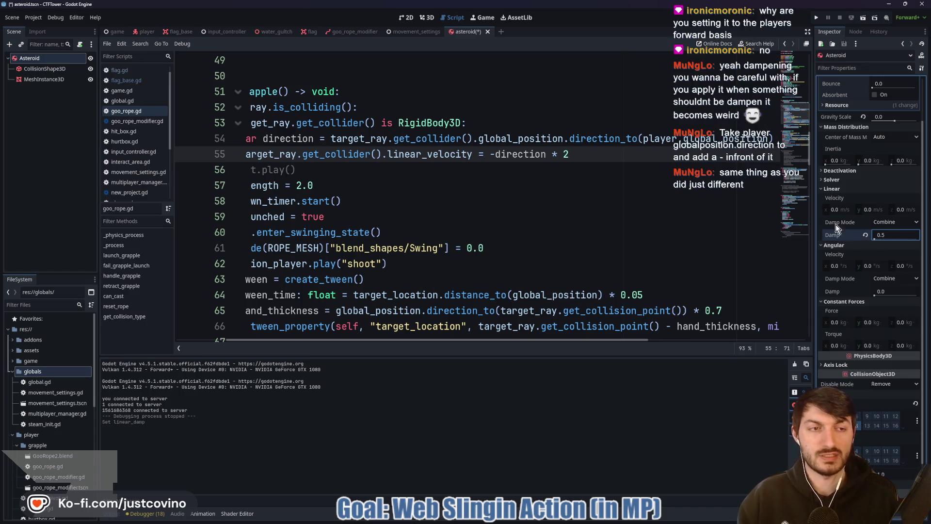
click(478, 186)
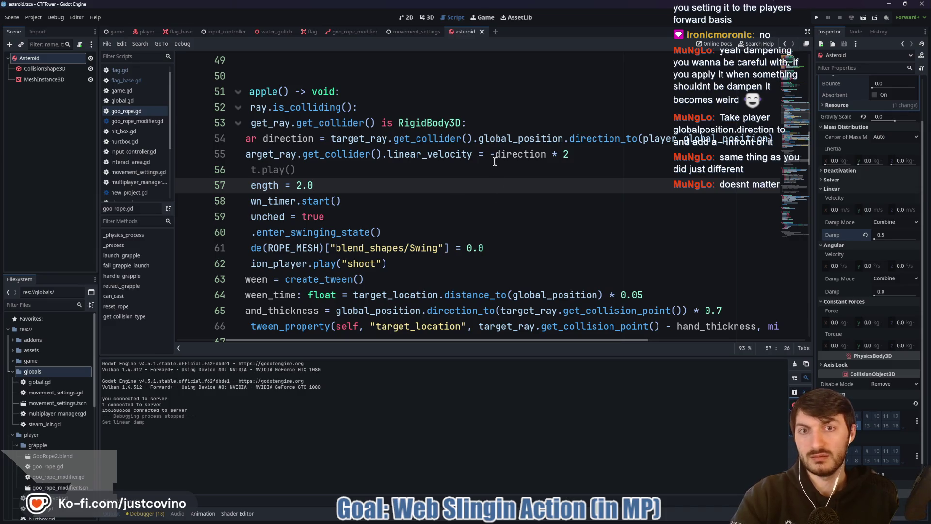
click(817, 17)
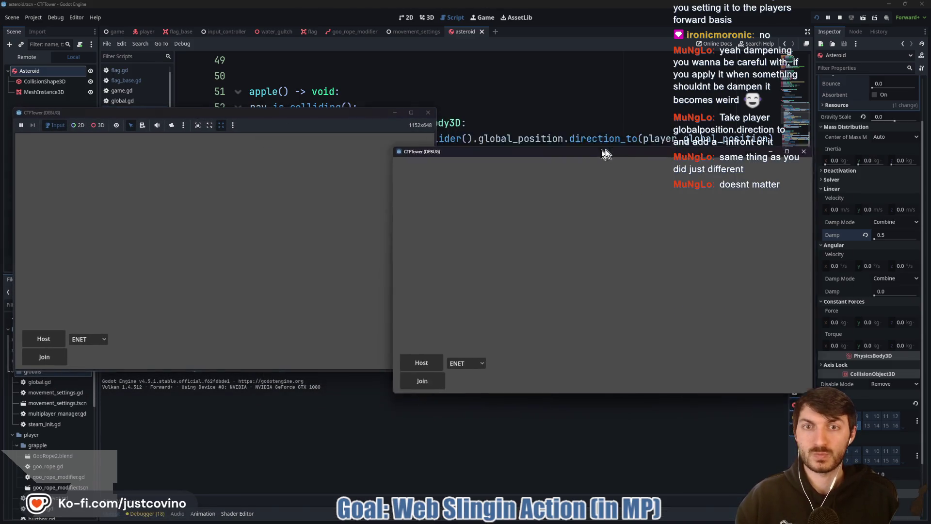
Step: Host in the left window, join from the right, and start the match
click(43, 339)
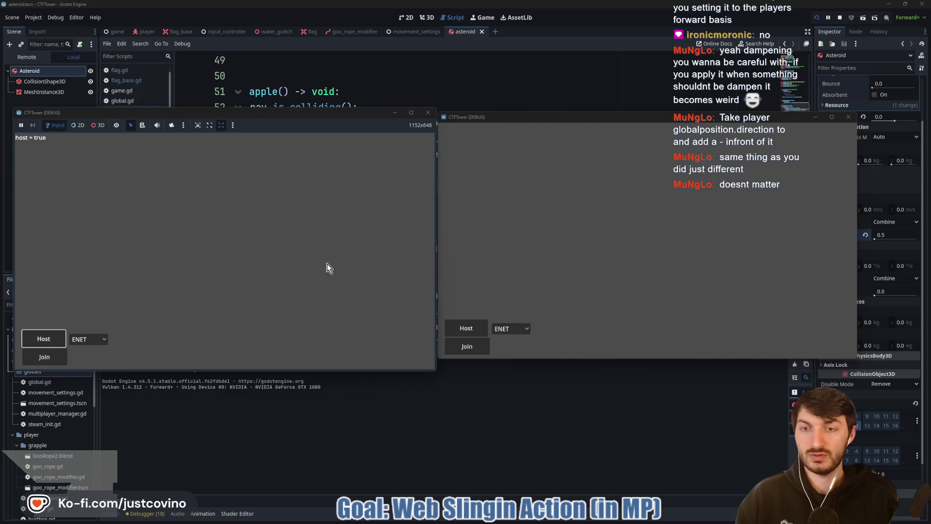
click(465, 348)
click(272, 241)
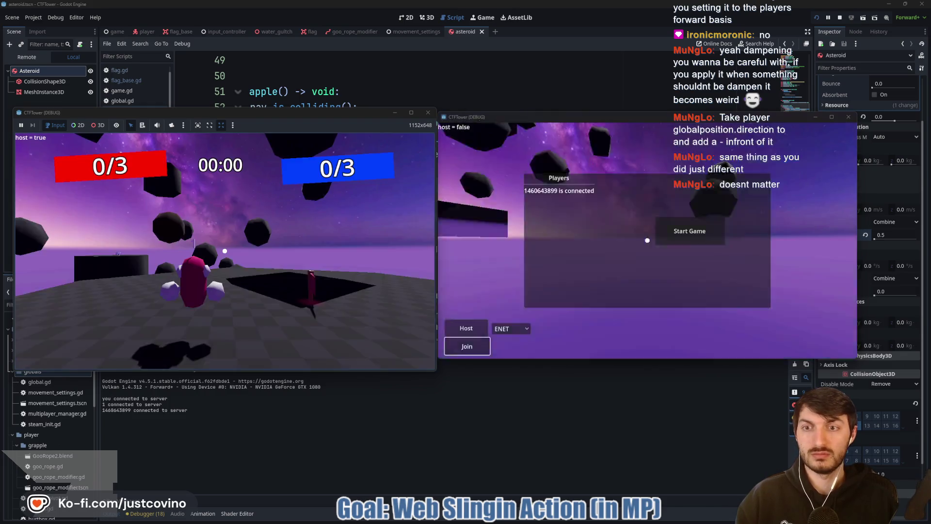
key(super)
click(312, 228)
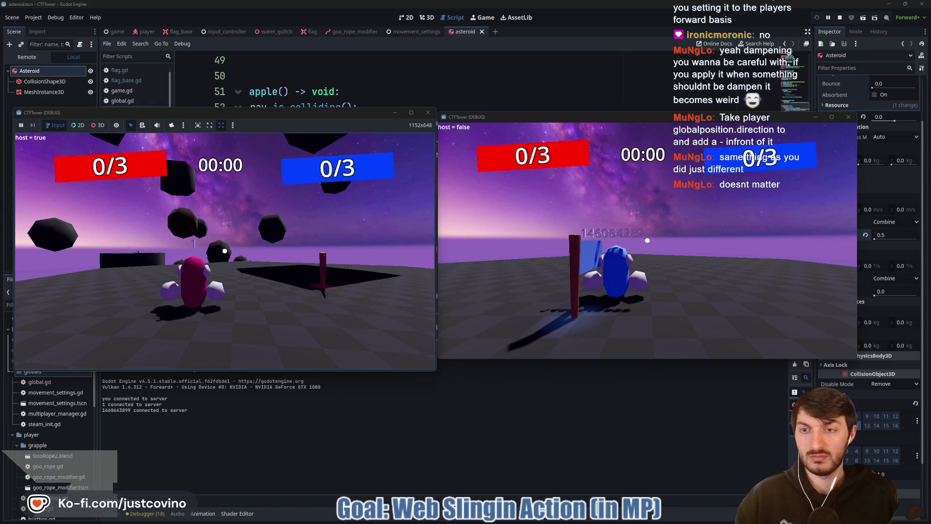
Step: Grapple between asteroids, jumping and releasing ropes, then stop the game with F8
click(224, 251)
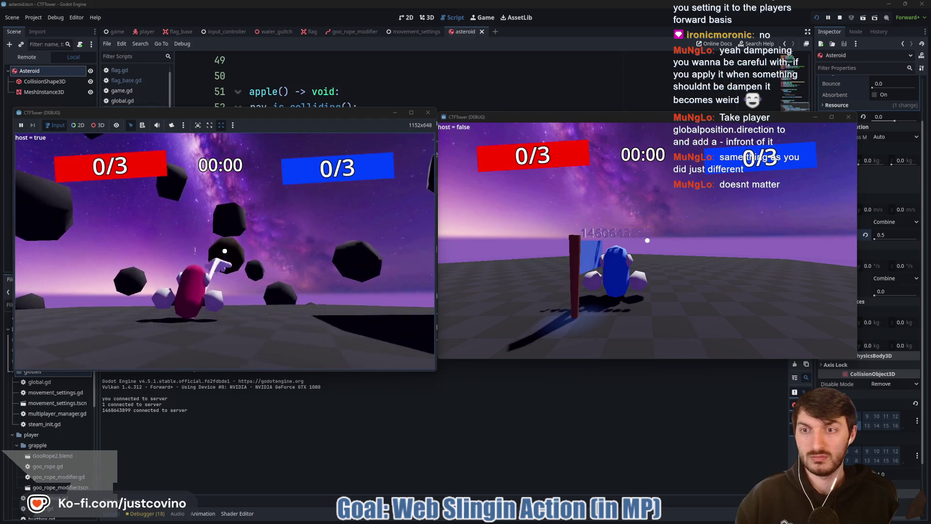
click(224, 251)
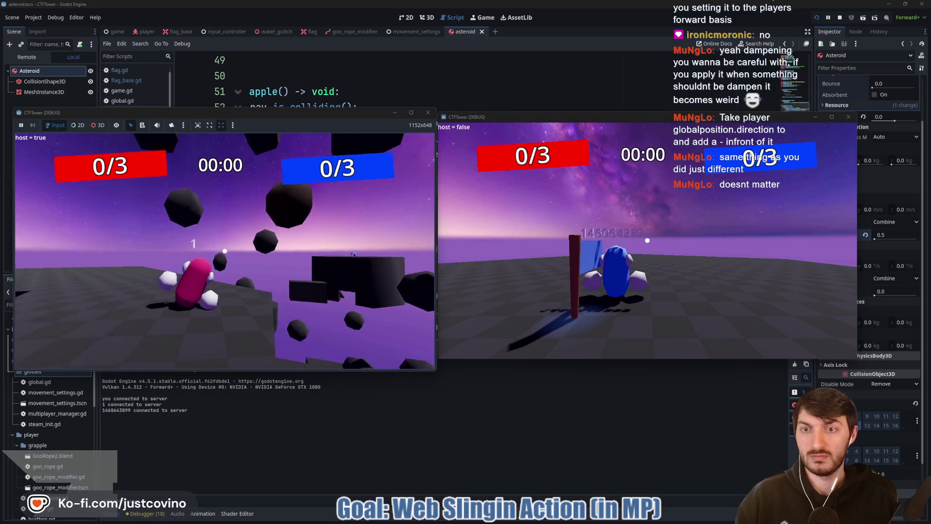
key(space)
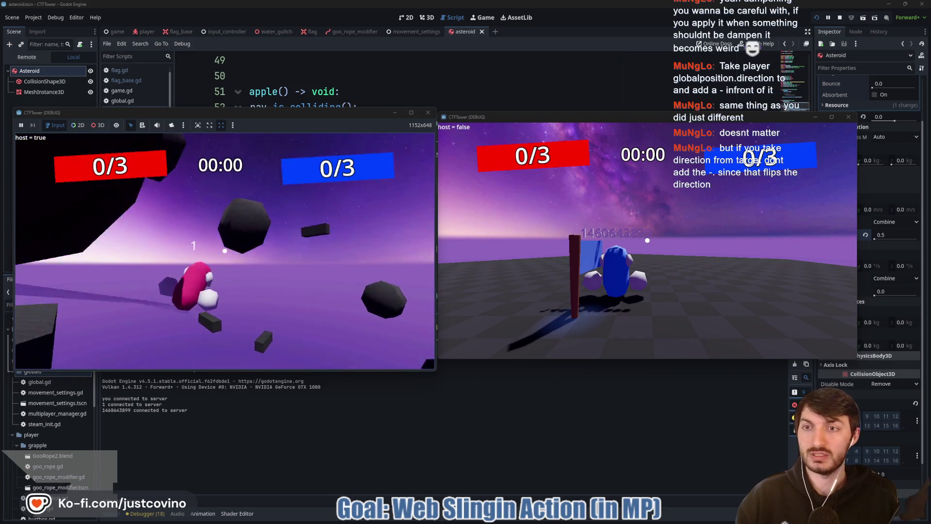
click(225, 250)
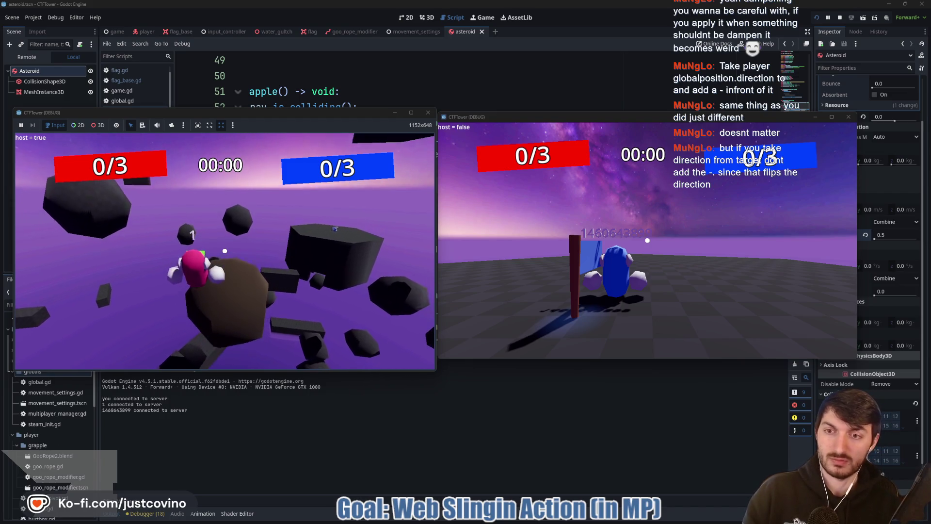
click(225, 251)
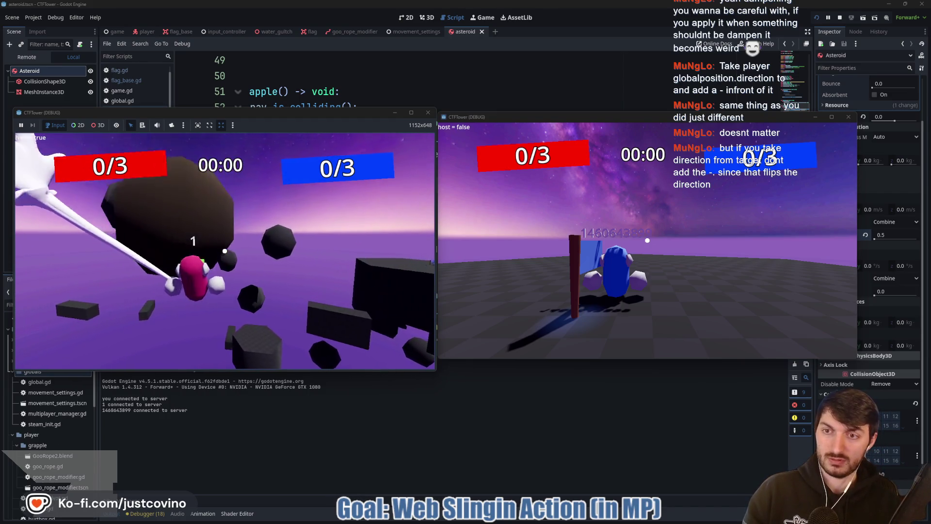
click(224, 251)
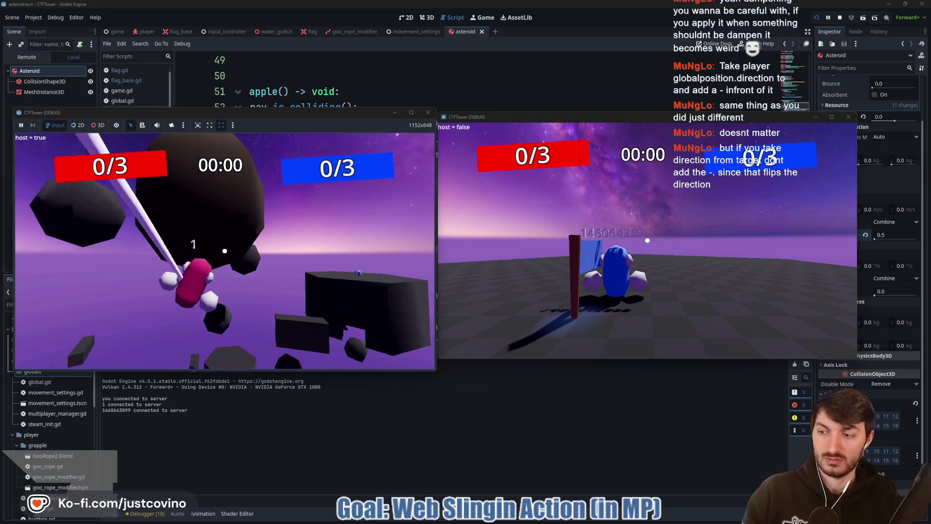
click(225, 251)
click(224, 250)
key(F8)
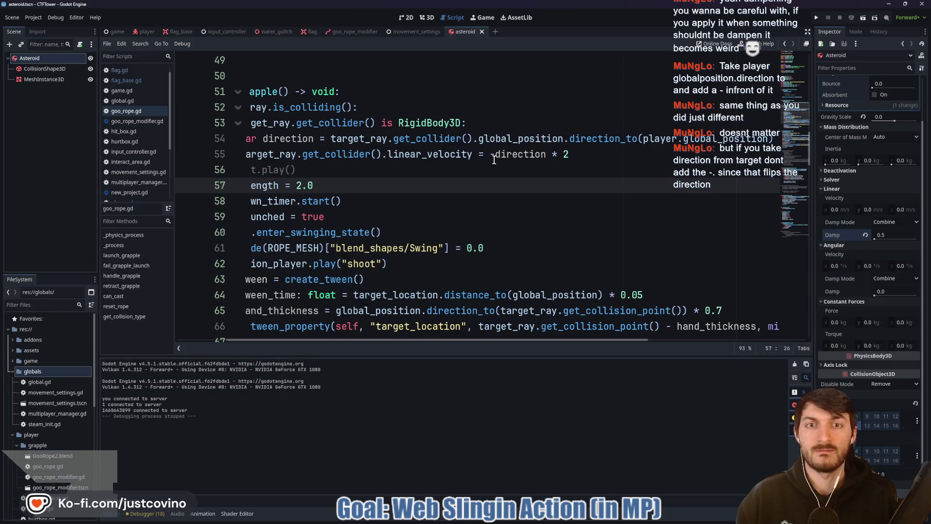
Step: Drop the minus so line 55 uses direction * 2, annotate line 54, and save
click(494, 155)
key(BackSpace)
click(352, 139)
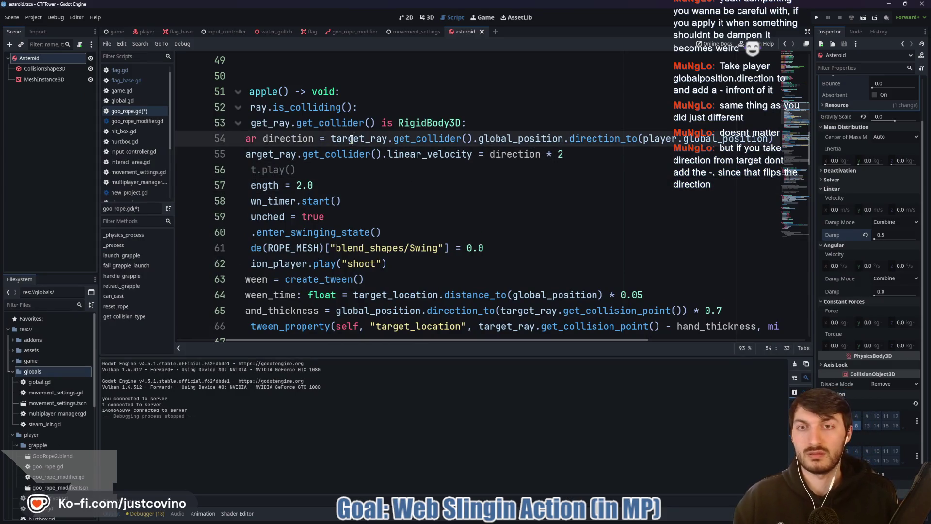
drag(331, 139, 564, 137)
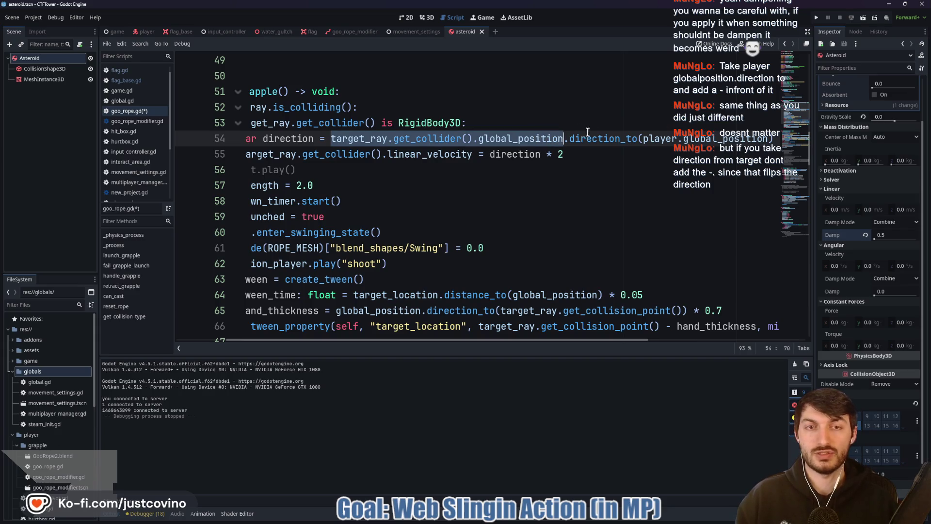
mouse_move(542, 85)
mouse_down()
mouse_move(529, 136)
mouse_move(546, 87)
mouse_move(630, 111)
mouse_up()
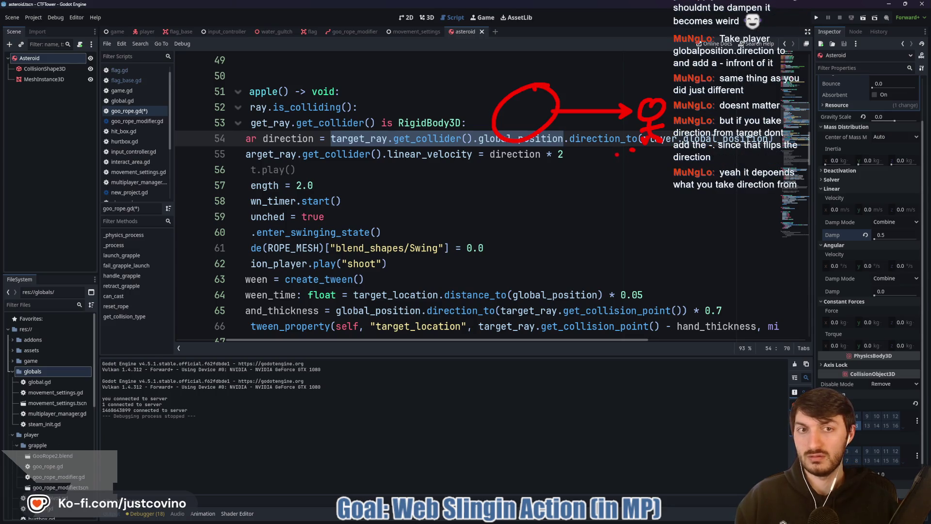
click(613, 154)
key(ctrl+s)
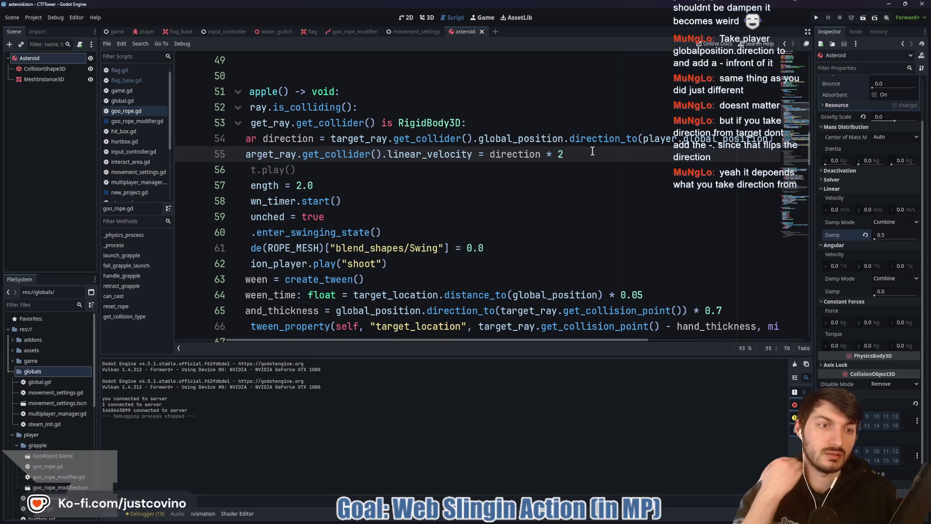
Step: Revert the asteroid's Linear Damp to 0.0 and run the project
mouse_move(844, 234)
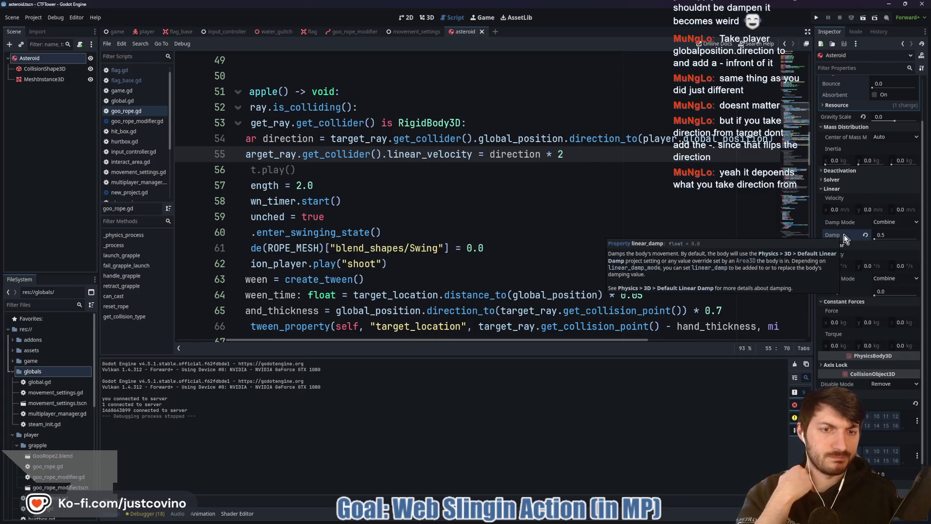
click(864, 235)
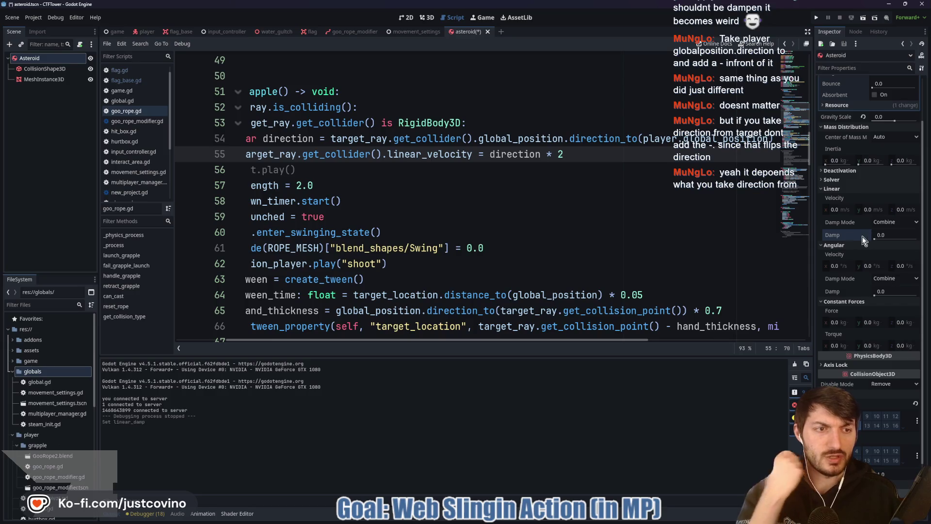
click(485, 181)
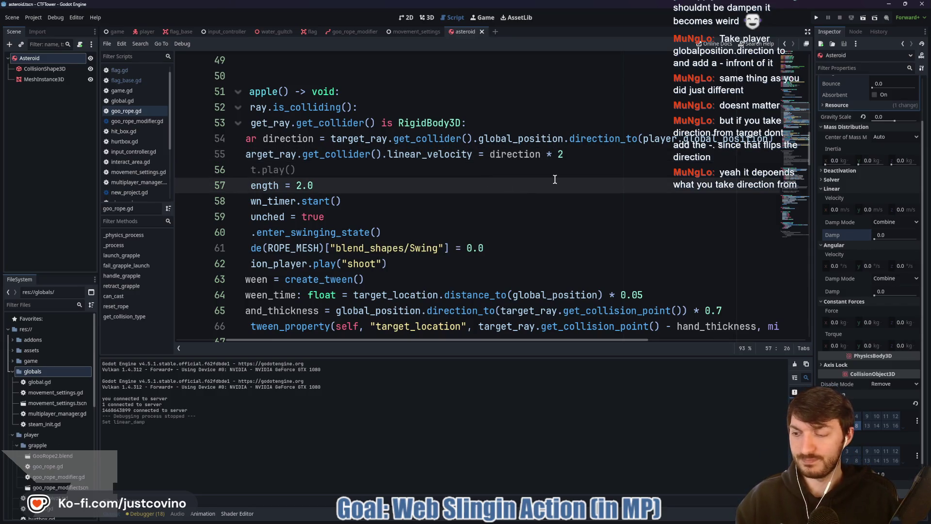
click(819, 14)
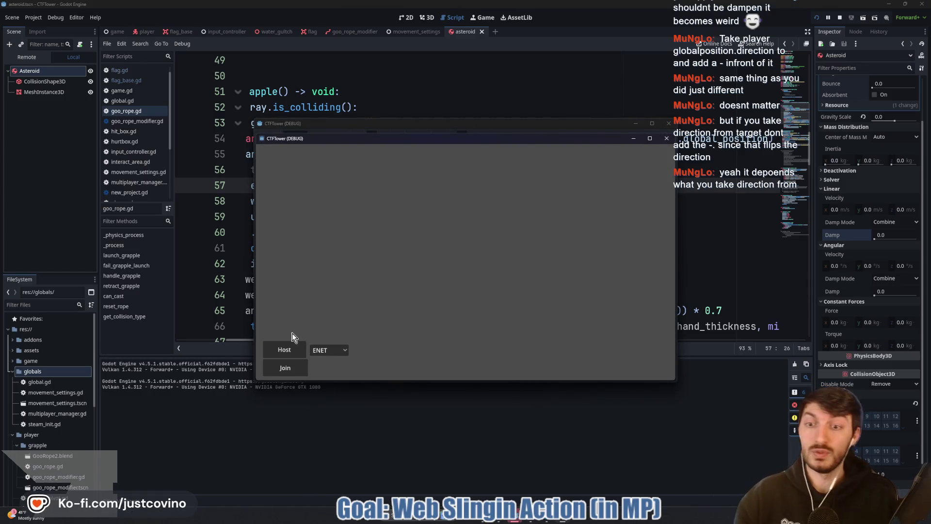
Step: Host in the first window, move it left, join from the second, and start the match
click(283, 353)
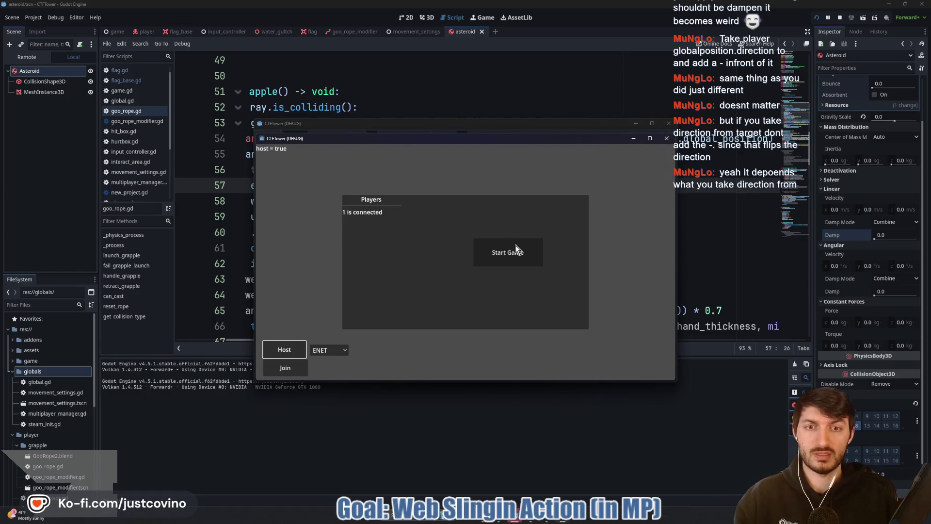
drag(499, 141, 288, 138)
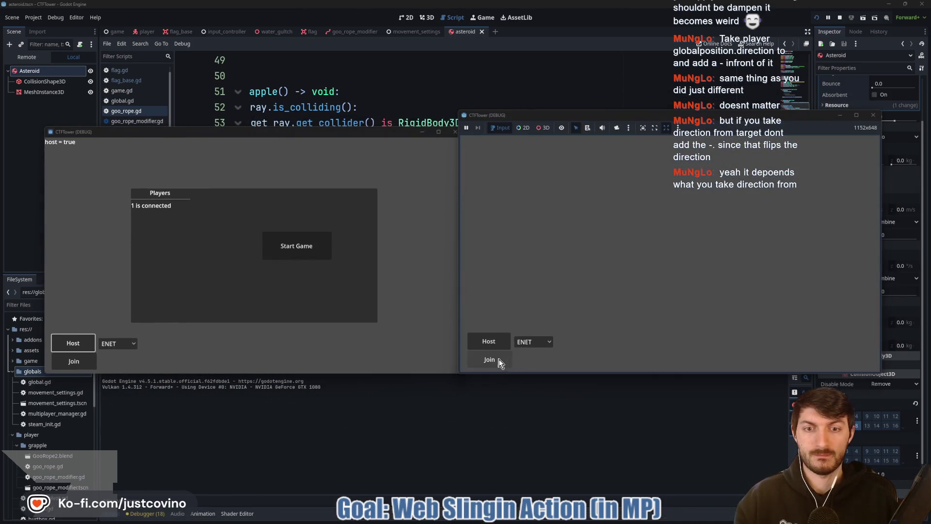
click(490, 359)
click(301, 246)
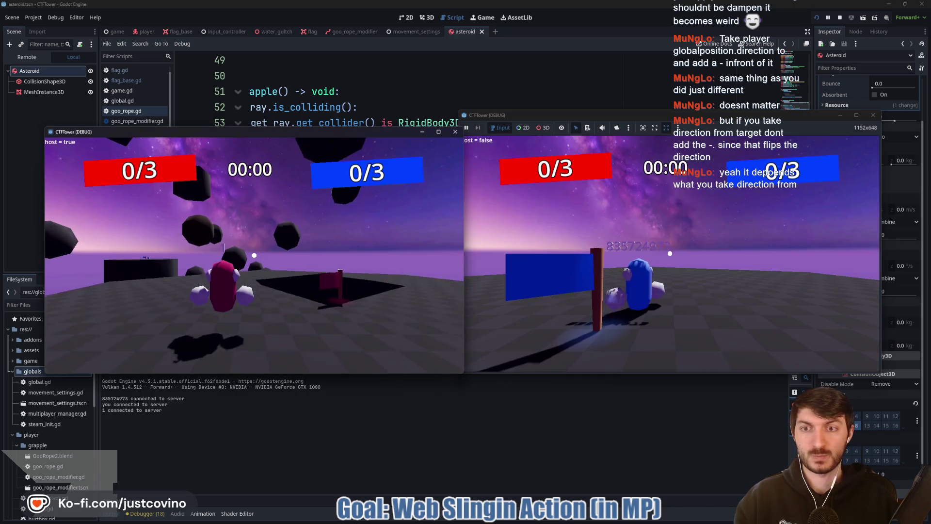
key(super)
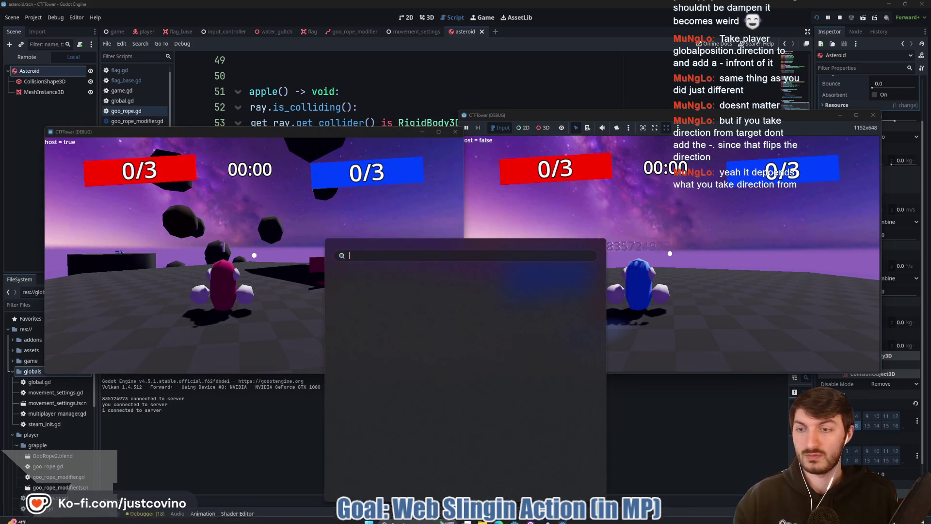
key(Escape)
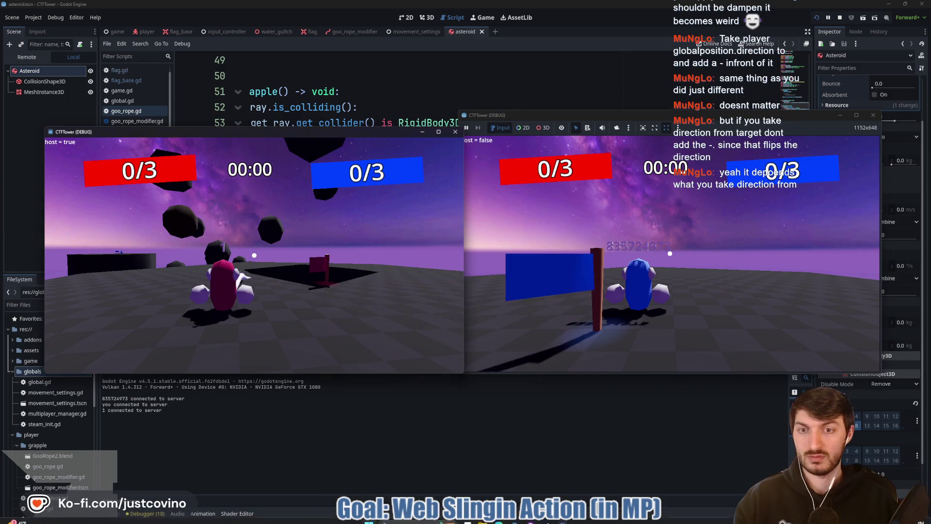
Step: Grapple onto nearby asteroids in the host game, then close it with Alt+F4
click(271, 260)
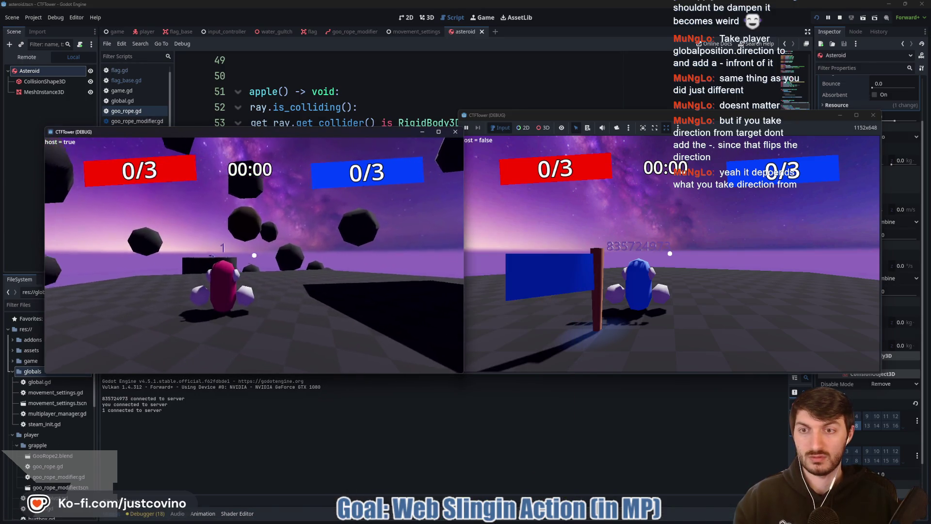
click(254, 255)
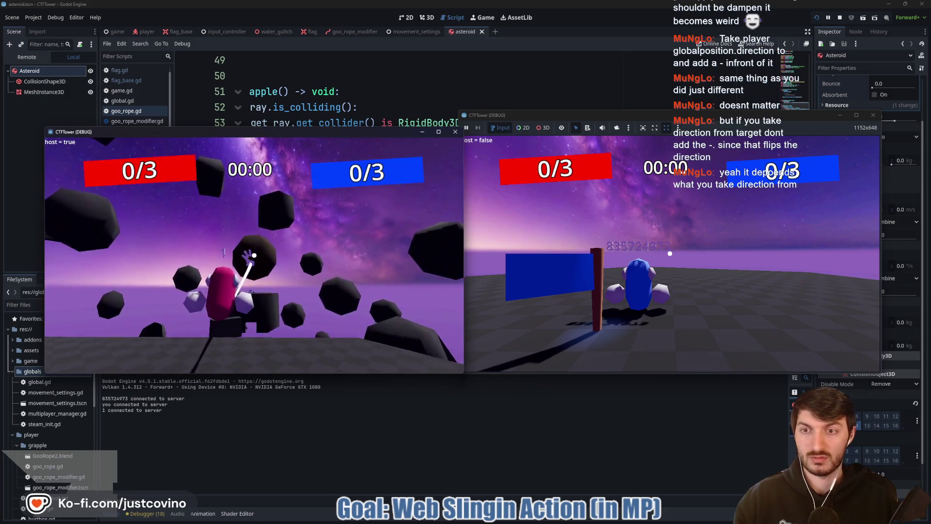
click(254, 255)
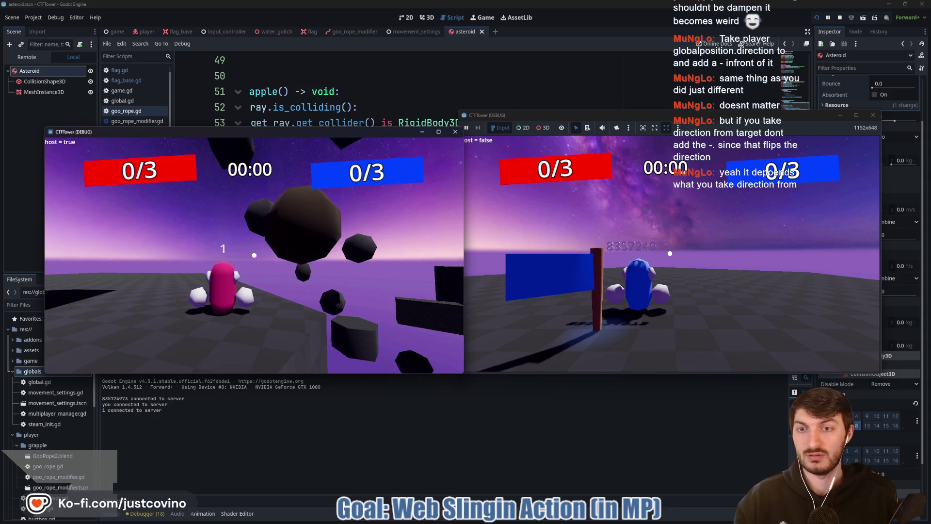
click(254, 255)
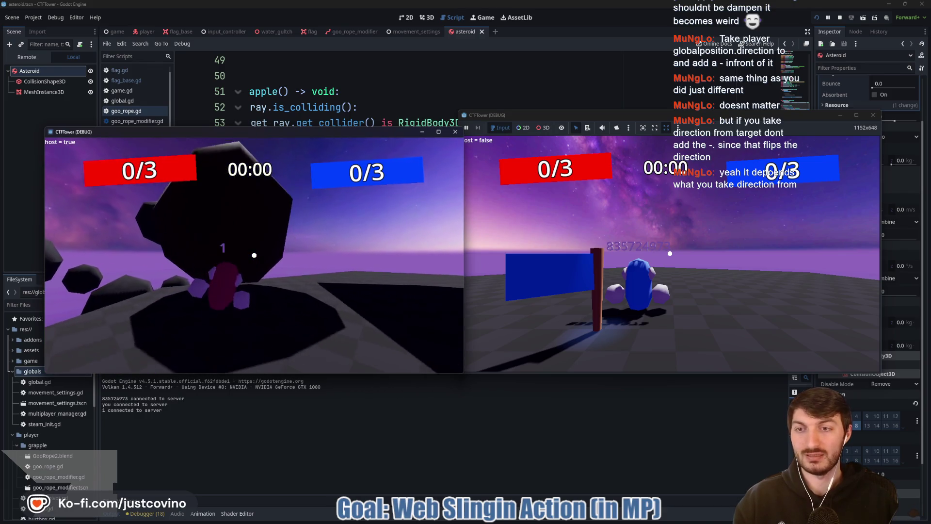
key(alt+F4)
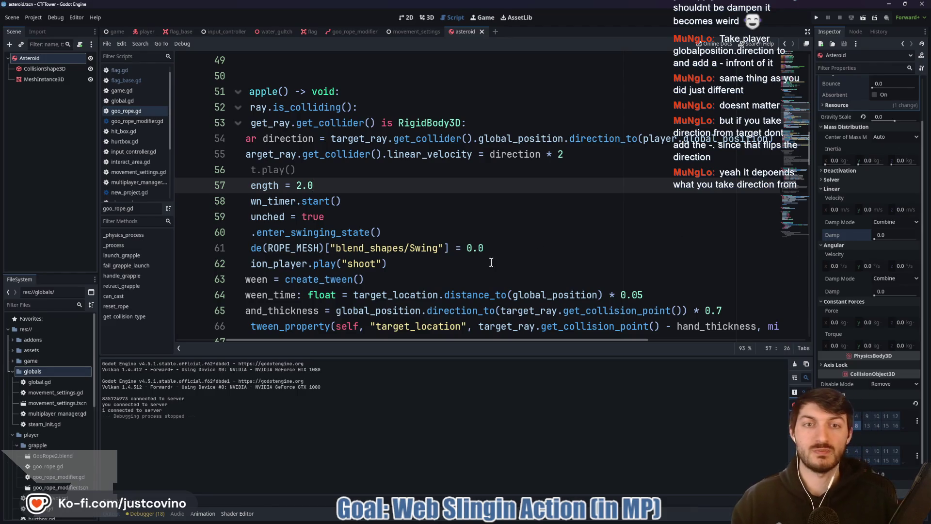
Step: Save the script edit and set the asteroid's linear damp to 0.25
click(581, 156)
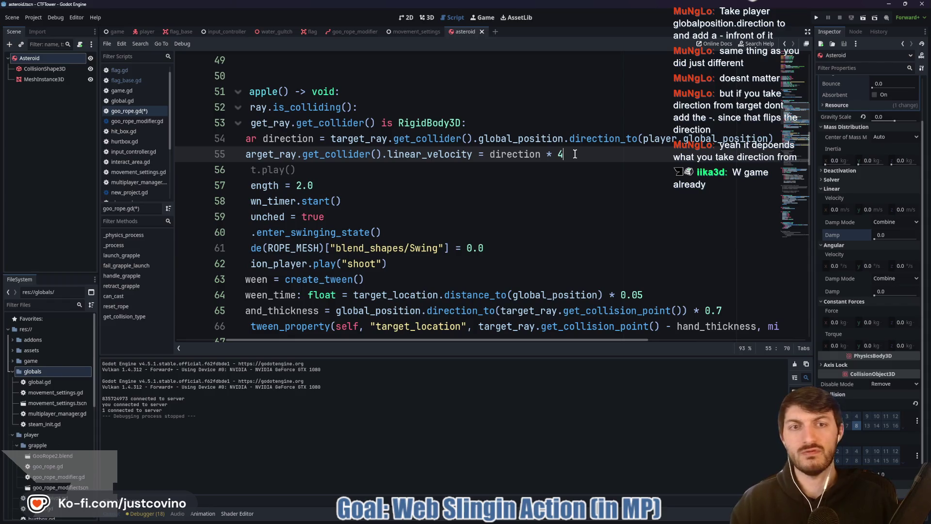
key(ctrl+s)
click(882, 237)
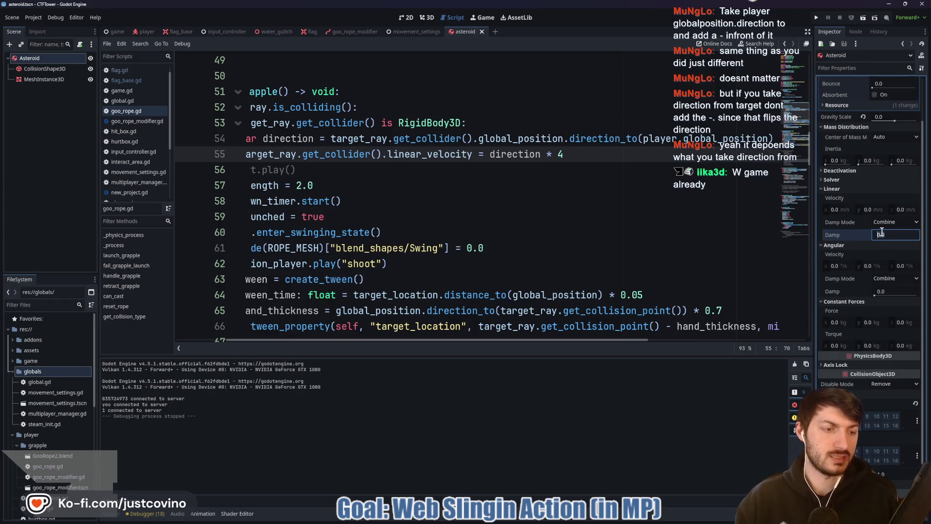
text(25)
click(315, 169)
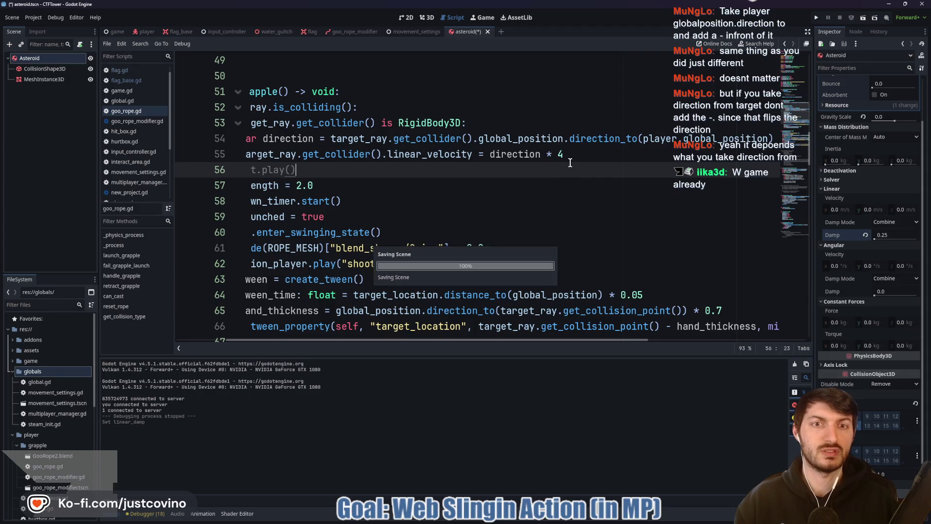
Step: Relaunch the game, place the two windows side by side, then host, join and start
click(817, 16)
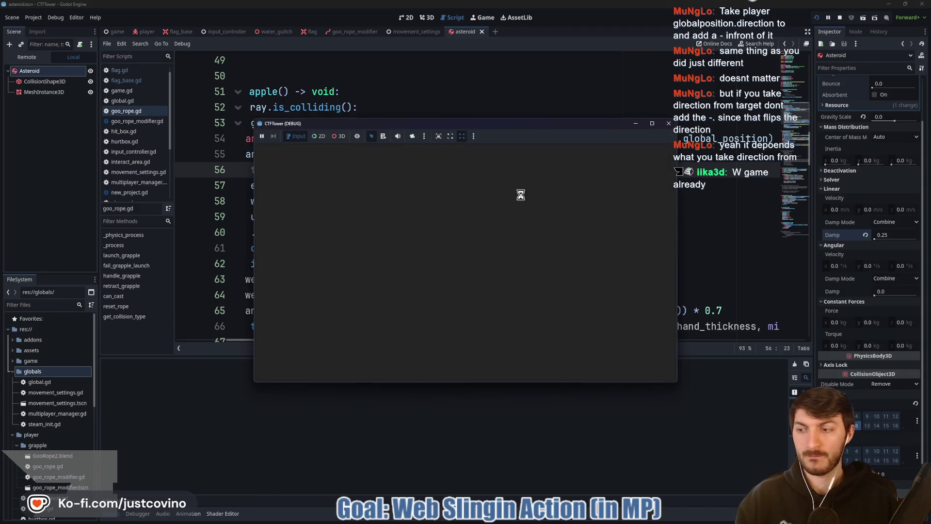
drag(438, 129, 206, 123)
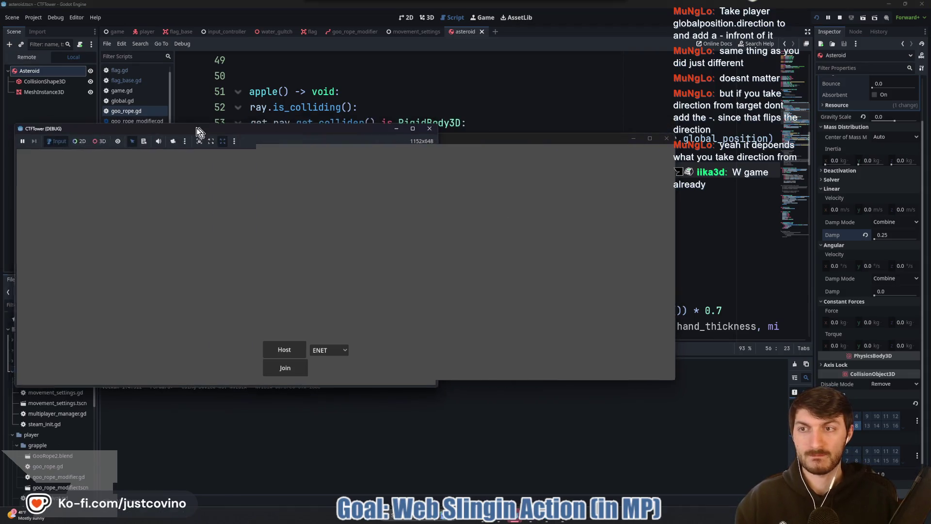
drag(486, 140, 652, 119)
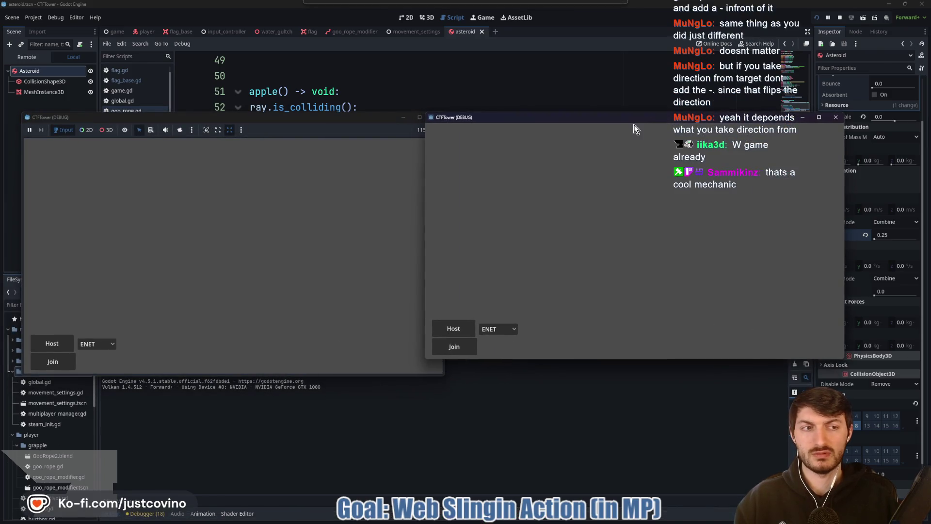
click(52, 343)
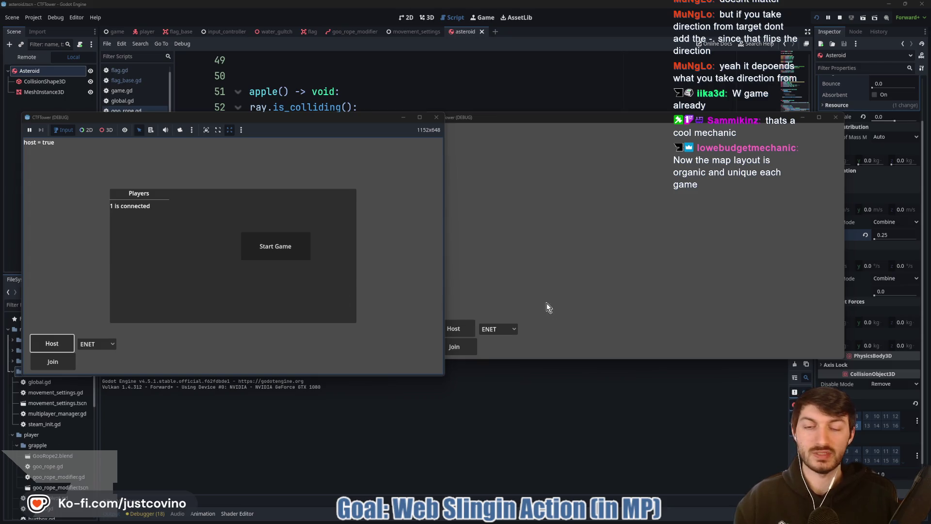
click(463, 350)
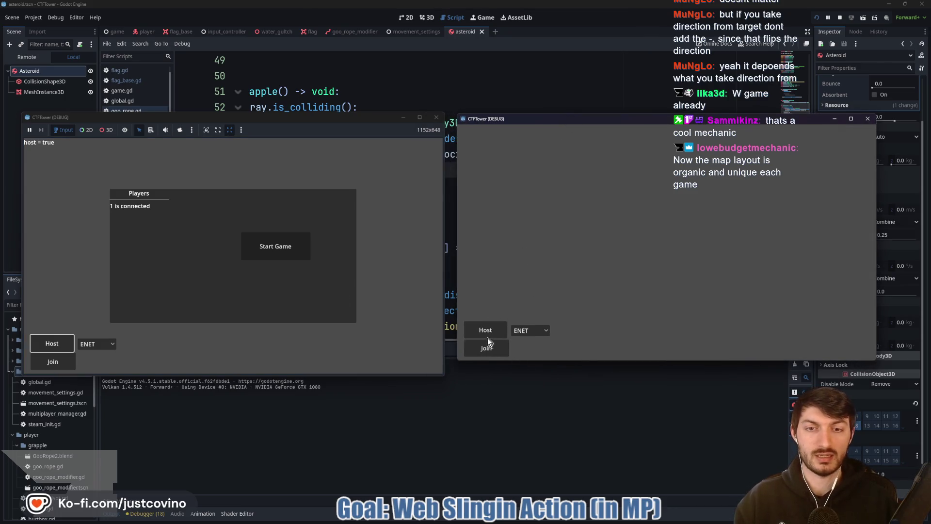
click(280, 246)
Step: Walk the red character off the platform and grapple onto an asteroid
key(w)
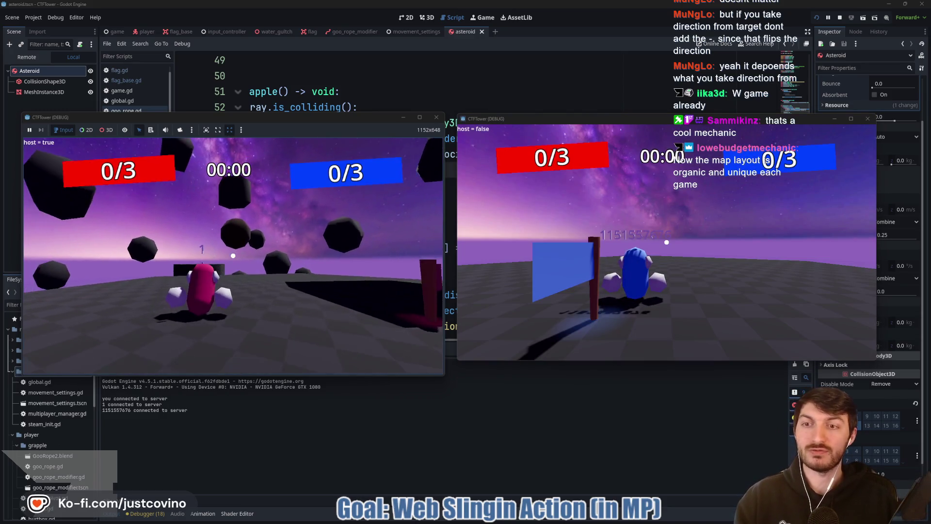
key(w)
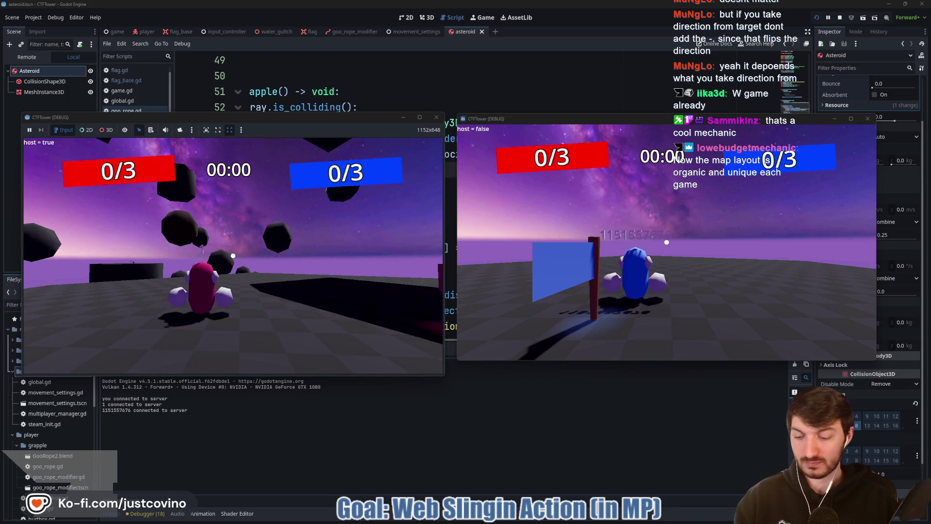
key(super)
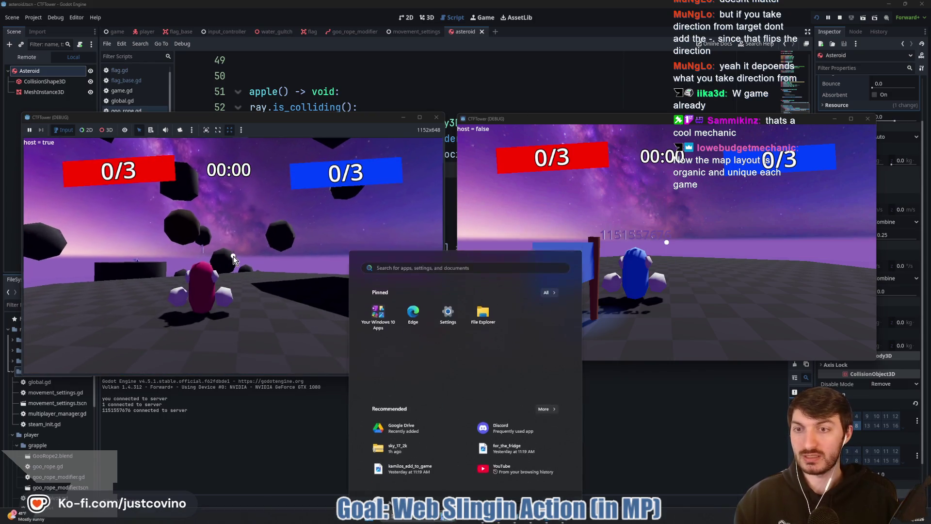
key(super)
key(w)
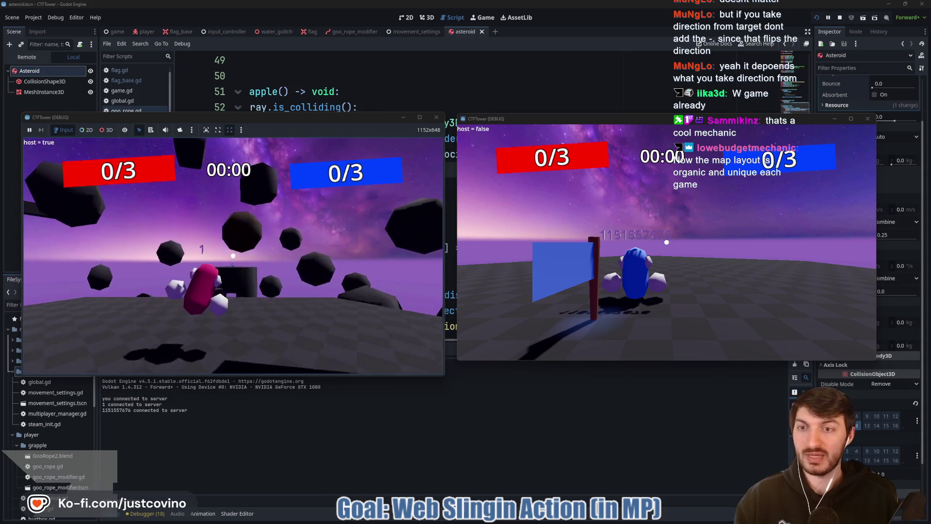
key(w)
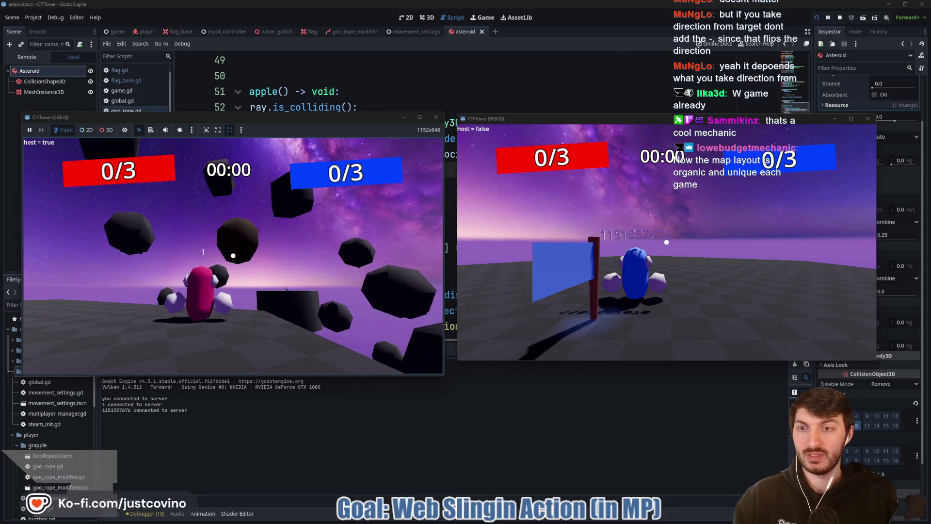
key(w)
click(233, 255)
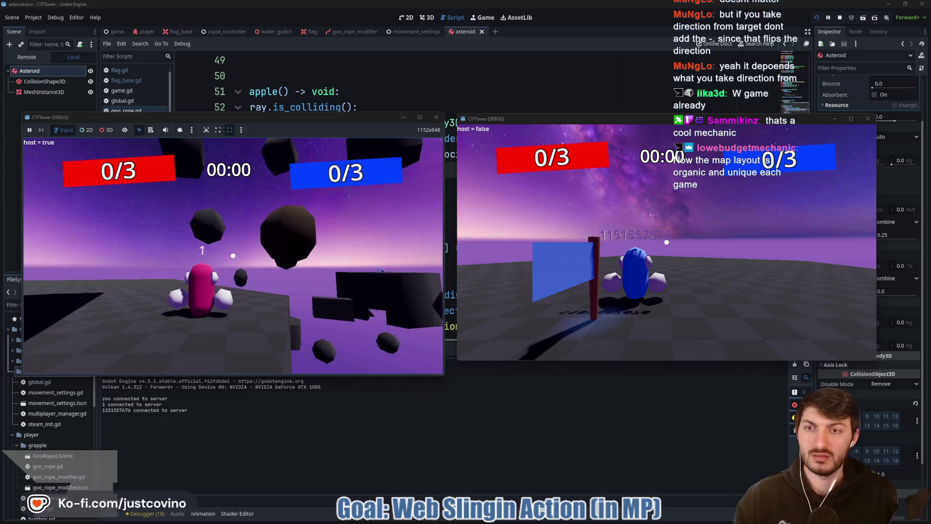
key(w)
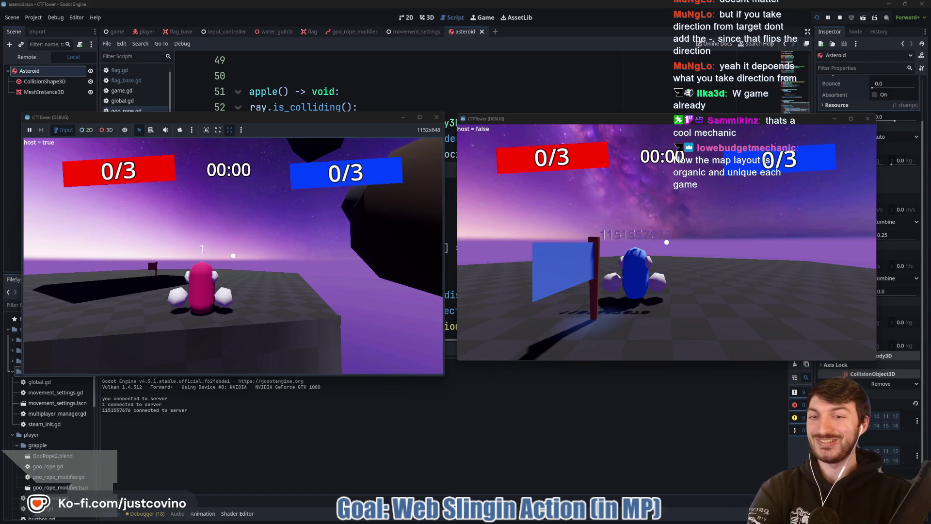
Step: Stop the game, finish line 56 as direction * distance, save goo_rope.gd and relaunch
key(F8)
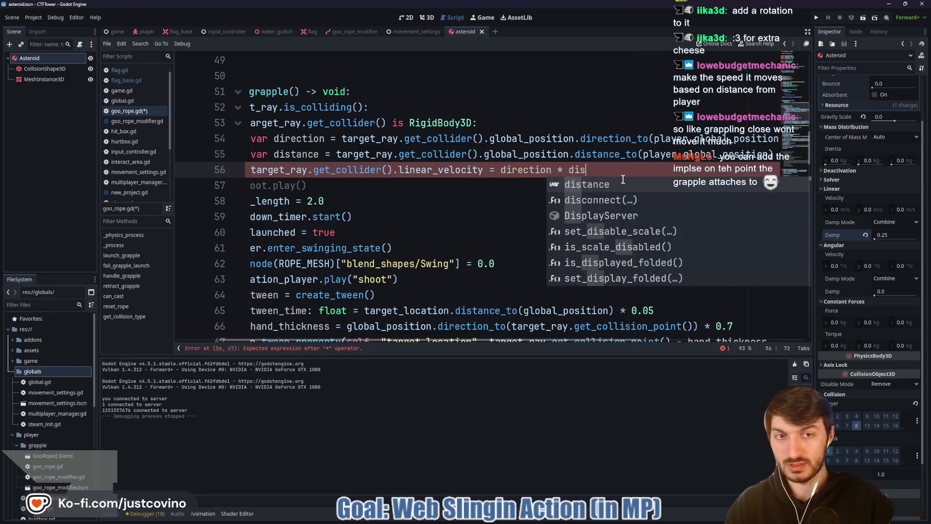
key(Escape)
key(ctrl+s)
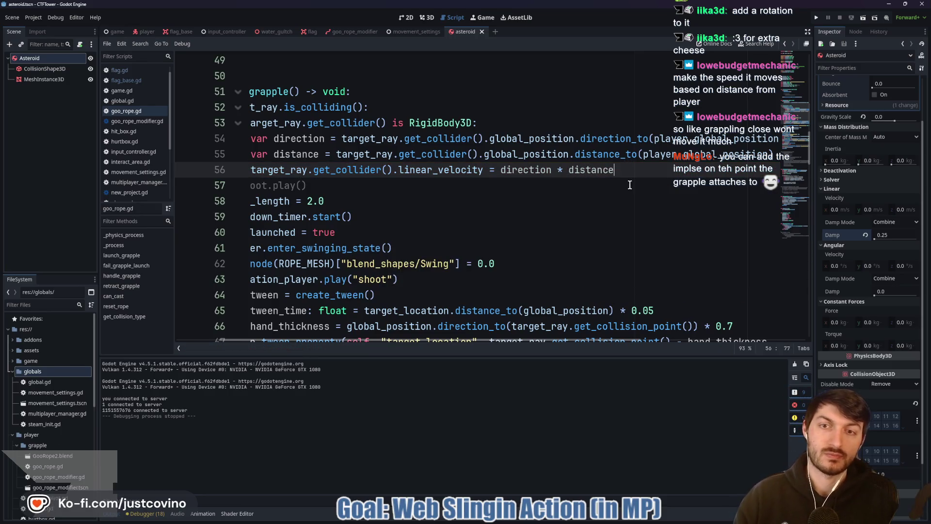
drag(580, 216, 559, 224)
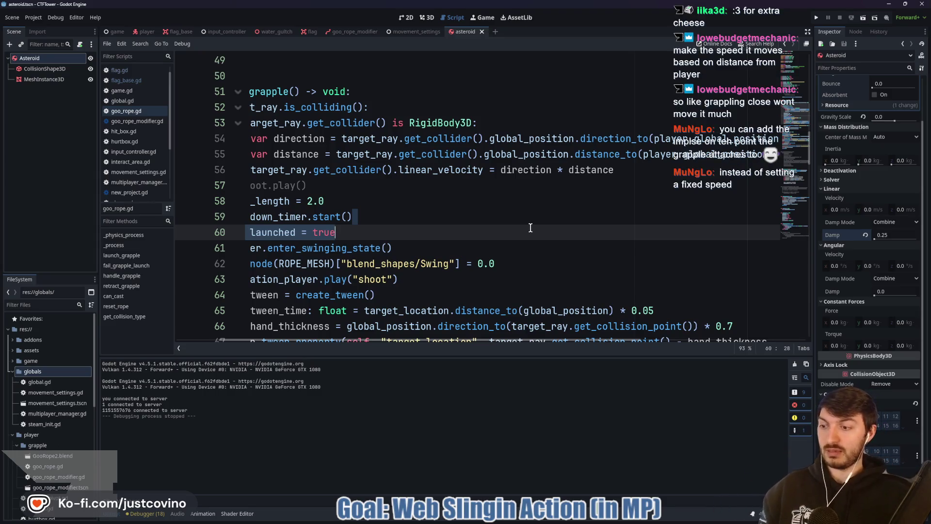
click(641, 168)
click(816, 17)
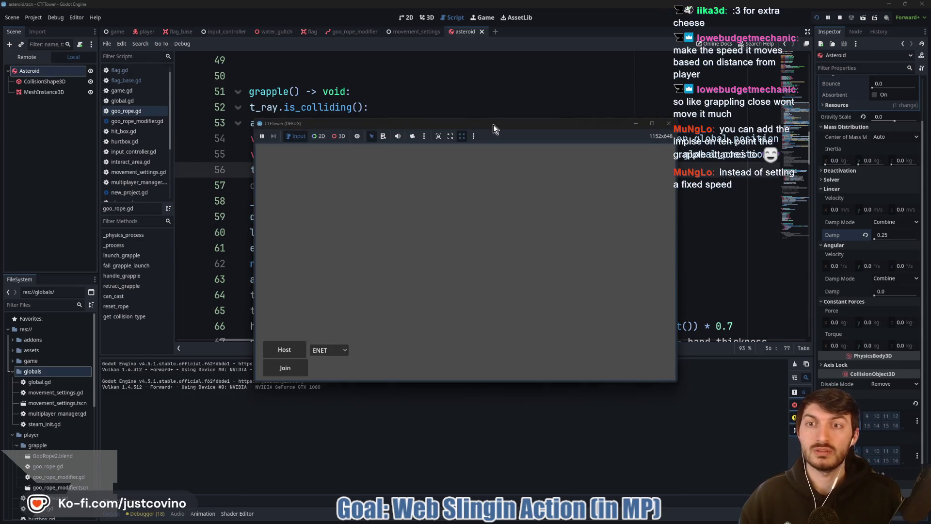
Step: Move the first window left, host in it, join from the right window and start
drag(493, 129, 262, 125)
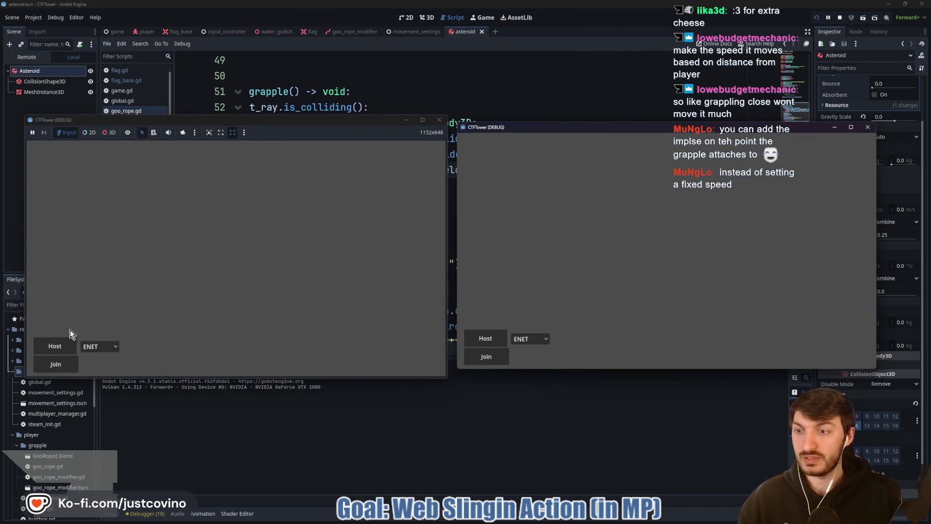
click(70, 342)
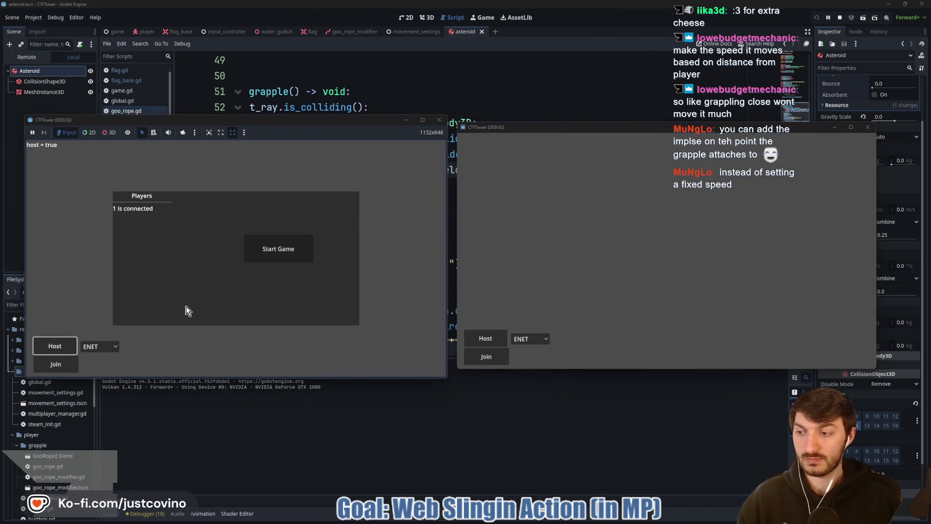
click(490, 359)
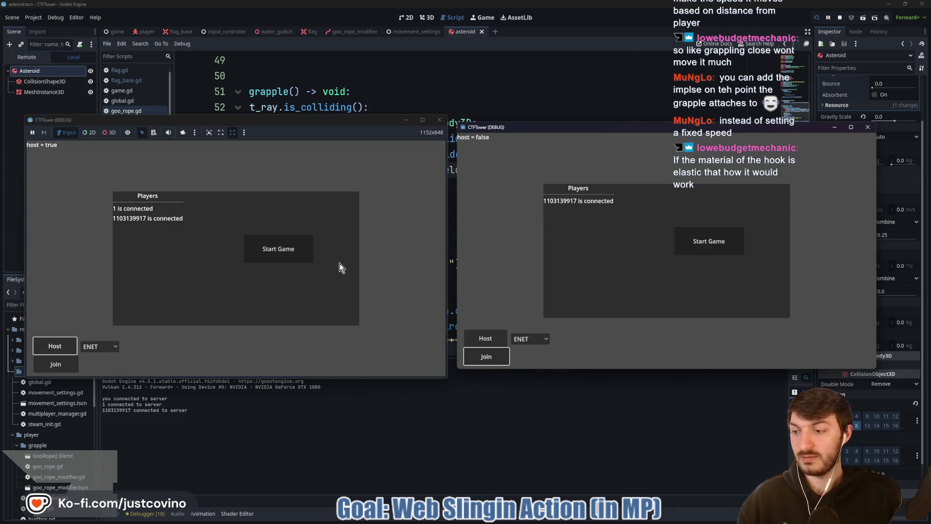
click(310, 256)
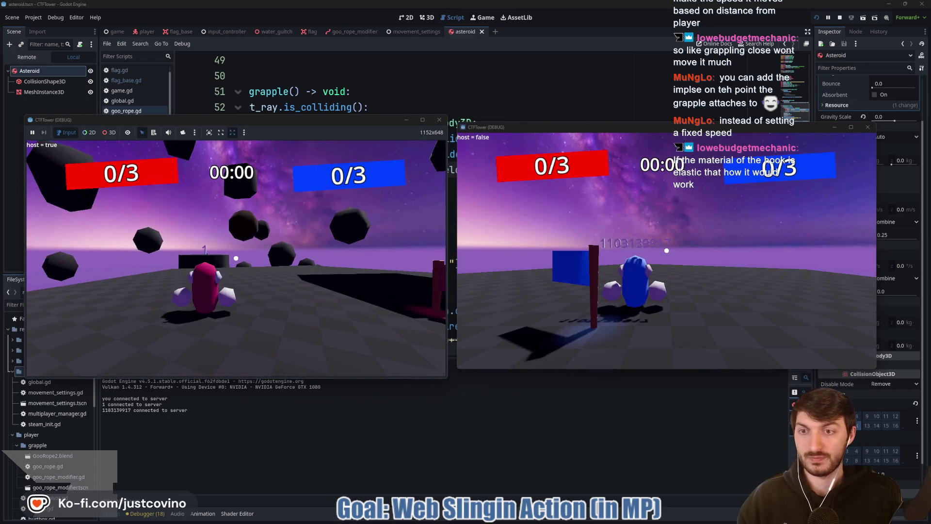
Step: Grapple the red player up among the asteroids, then stop the game with F8
key(super)
click(236, 258)
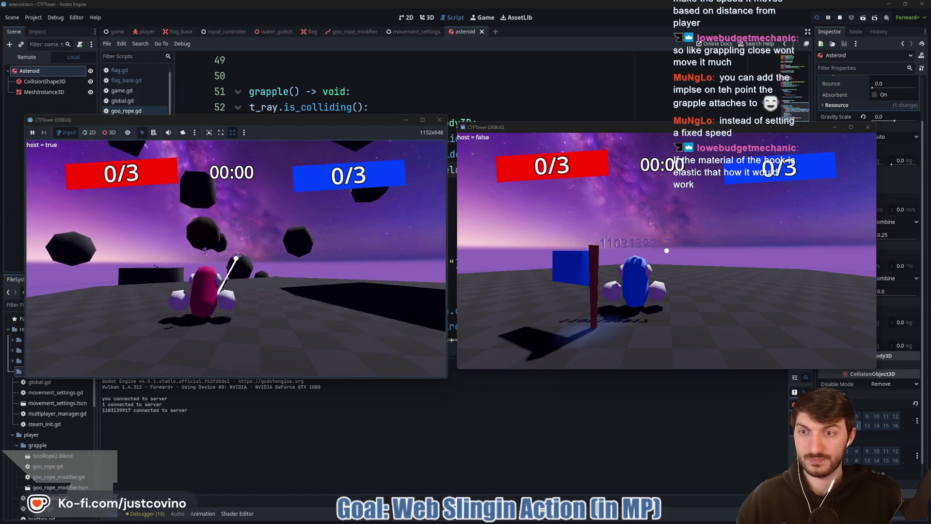
click(235, 258)
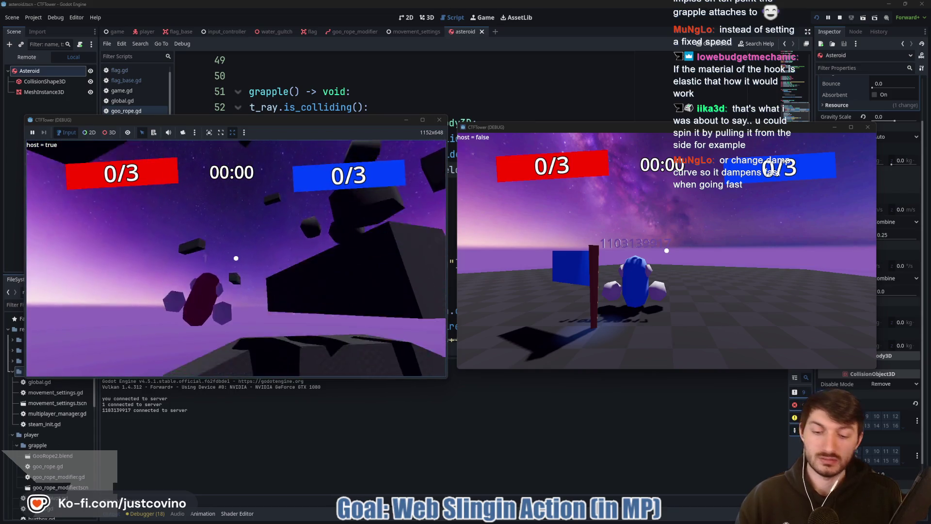
key(F8)
Step: Check the ends of lines 56 and 57 in goo_rope.gd
click(472, 186)
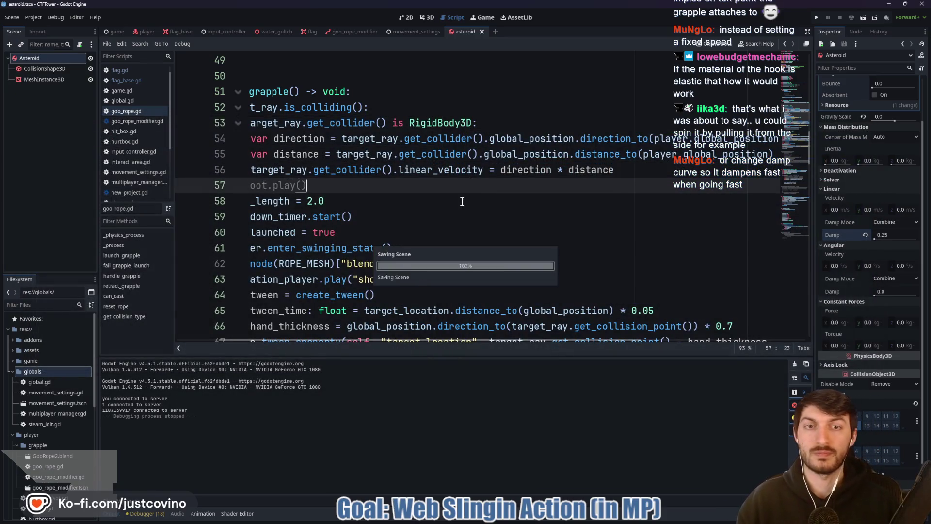
click(616, 169)
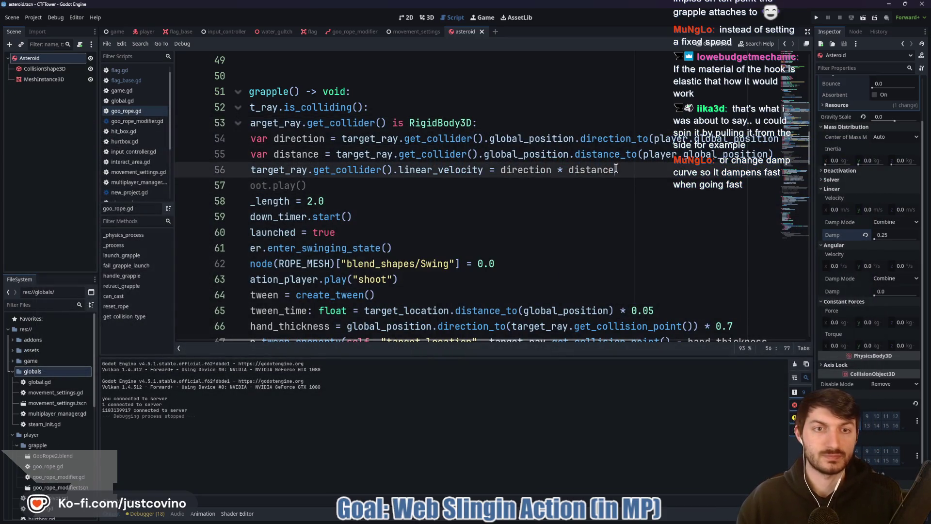
mouse_move(839, 236)
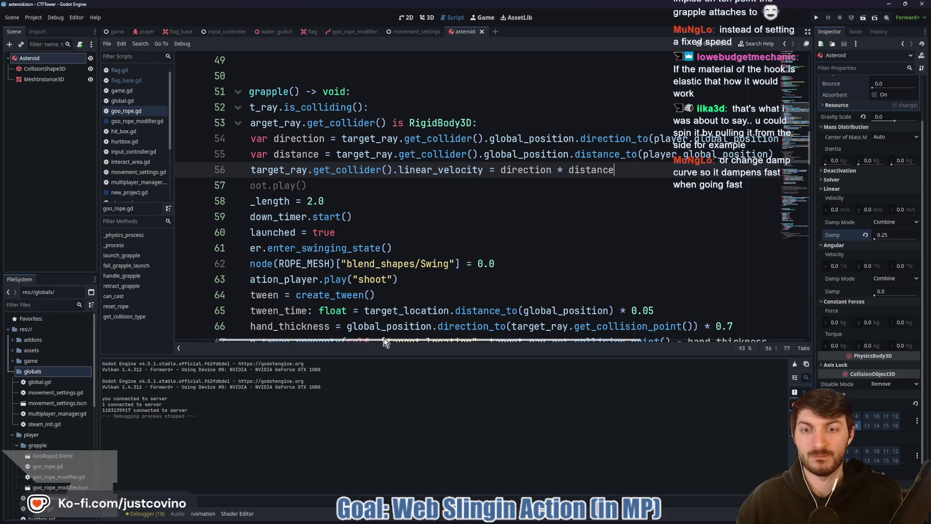
drag(388, 342, 314, 343)
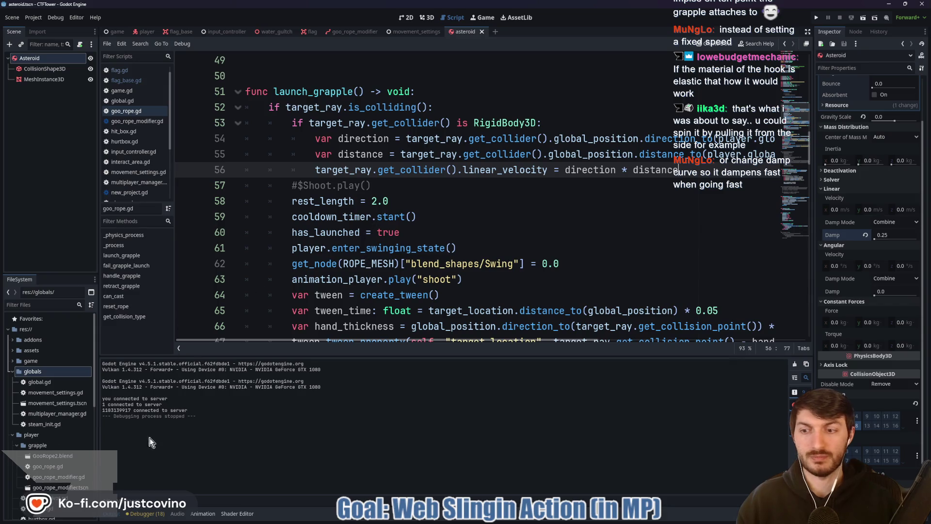
Step: Hide the bottom panel with Ctrl+J, browse goo_rope.gd and place the caret on empty line 165
key(ctrl+j)
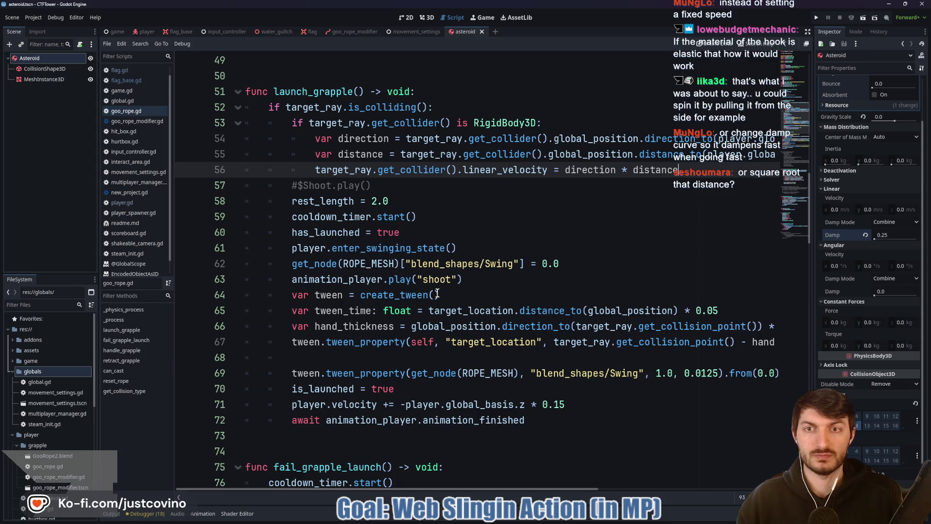
scroll(427, 291, down, 18)
scroll(393, 284, down, 15)
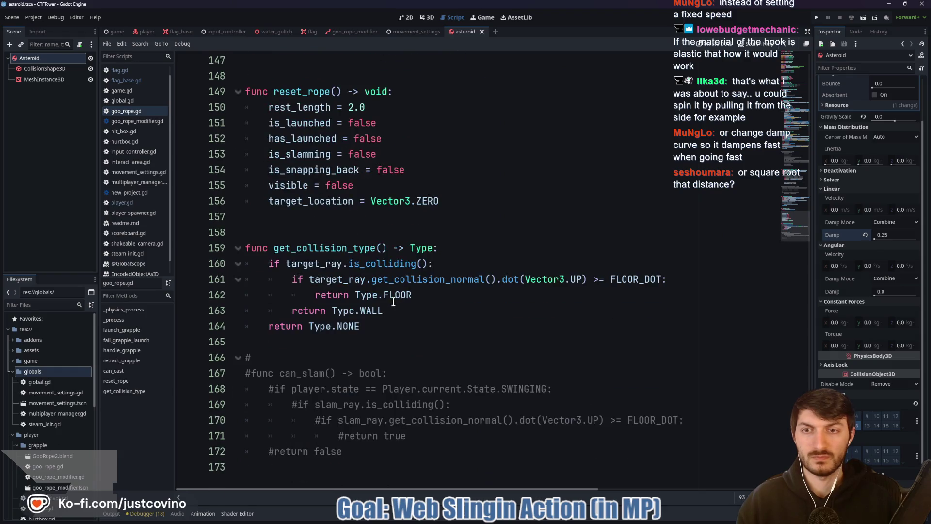
scroll(323, 370, up, 20)
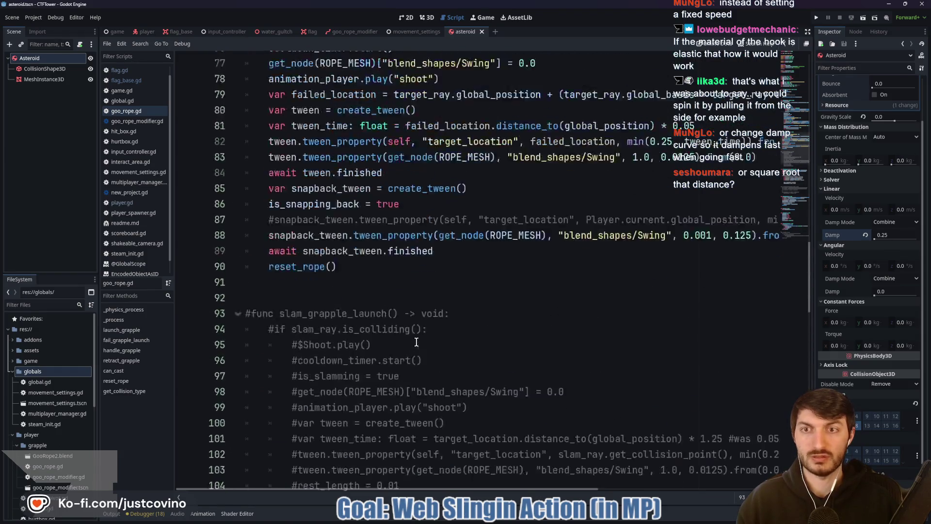
scroll(416, 342, up, 5)
scroll(423, 212, up, 4)
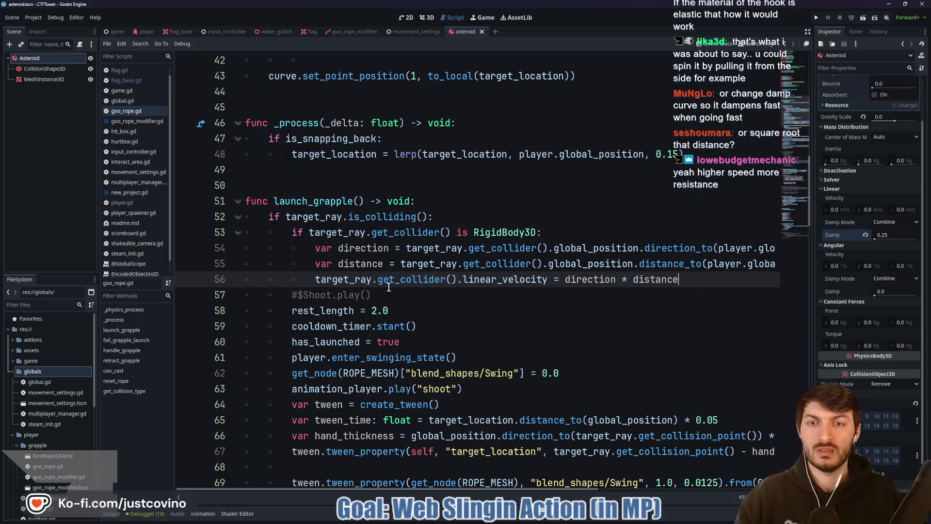
scroll(387, 329, down, 20)
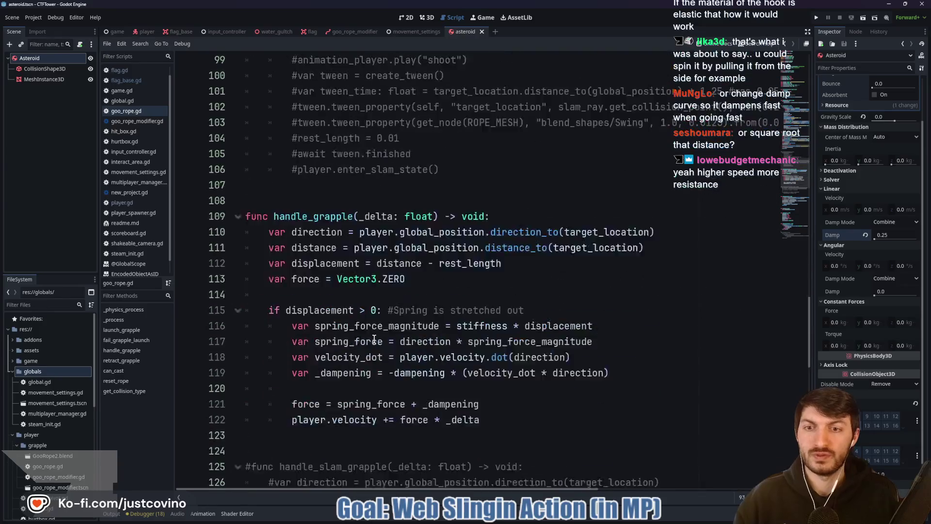
scroll(349, 338, down, 8)
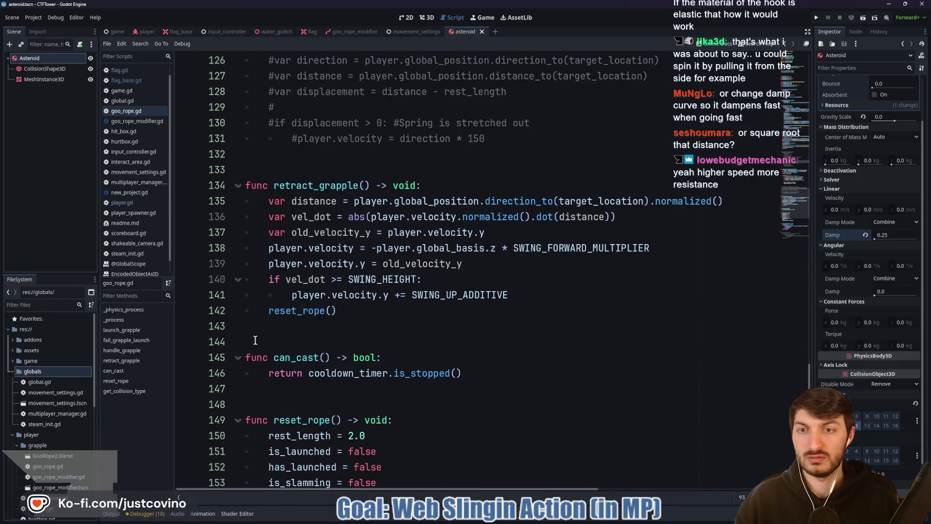
scroll(265, 338, down, 5)
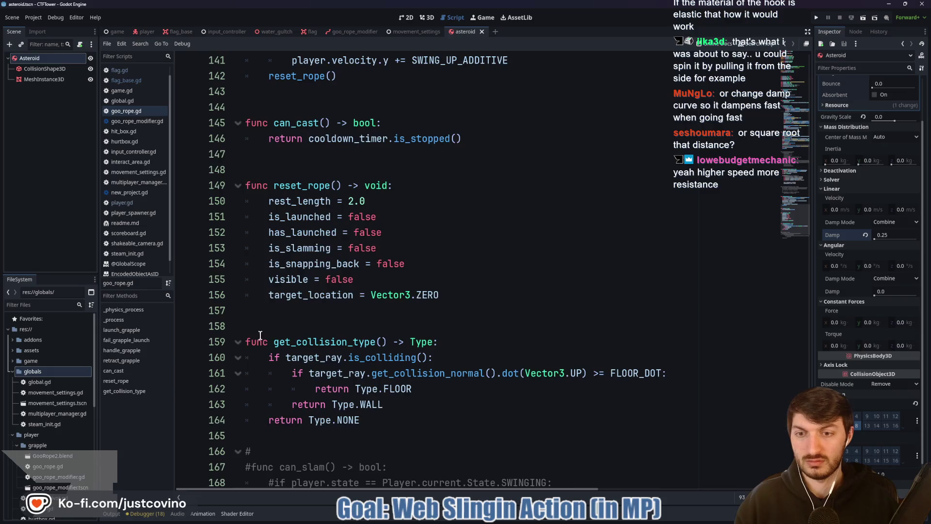
scroll(261, 335, down, 2)
click(265, 341)
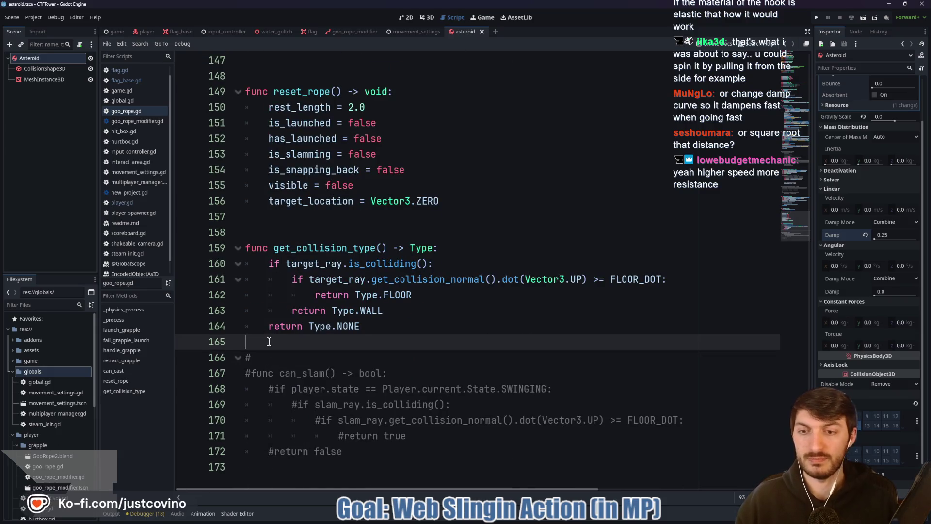
Step: Write the header func hit_asteroid(_asteroid: RigidBody3D) -> void: below get_collision_type
key(Return)
key(Return)
key(Return)
key(Up)
key(Up)
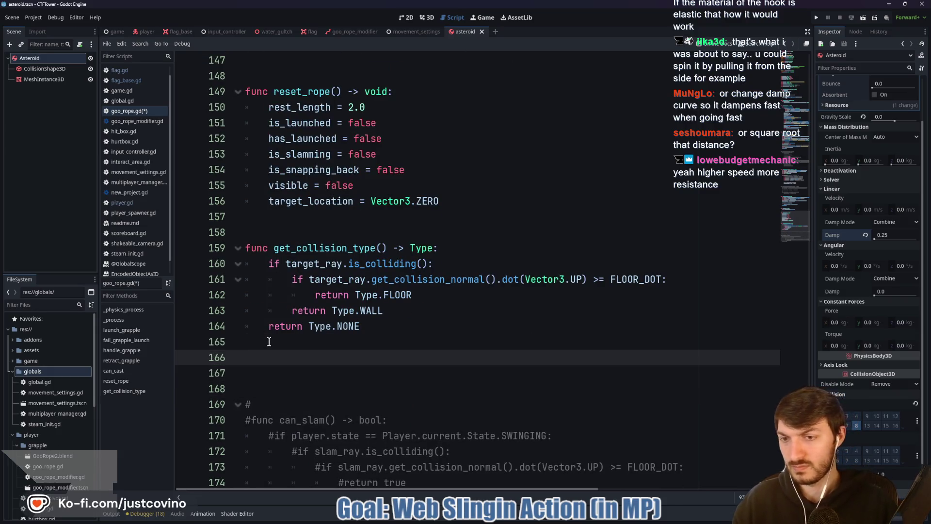
key(Return)
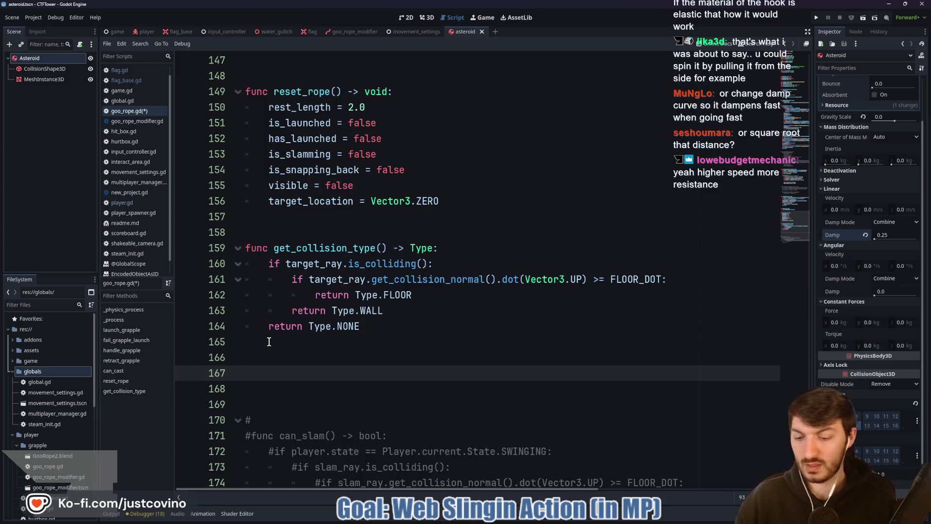
text(func)
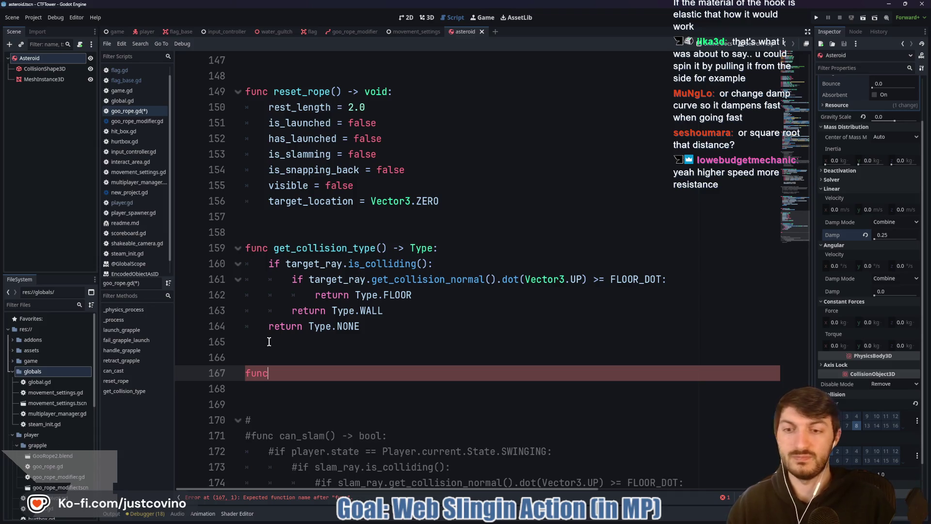
text( hit_)
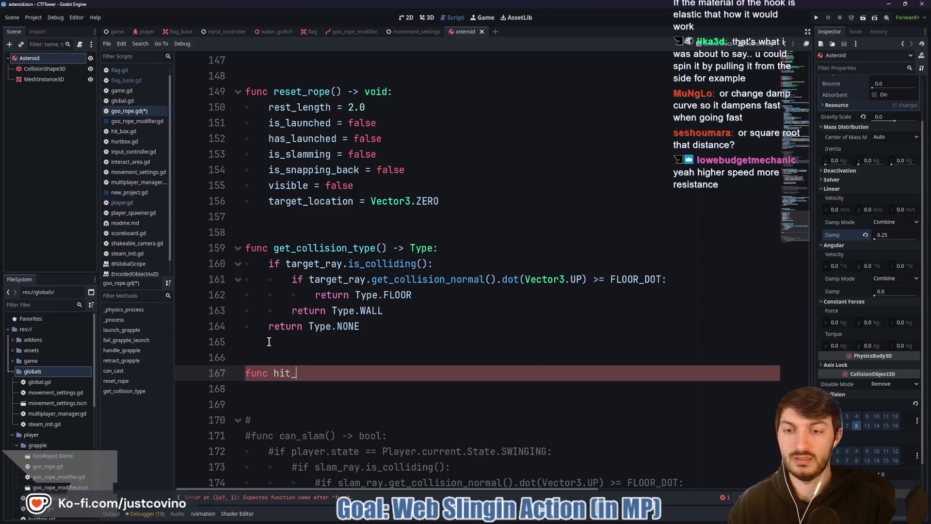
text(asteroid()-> )
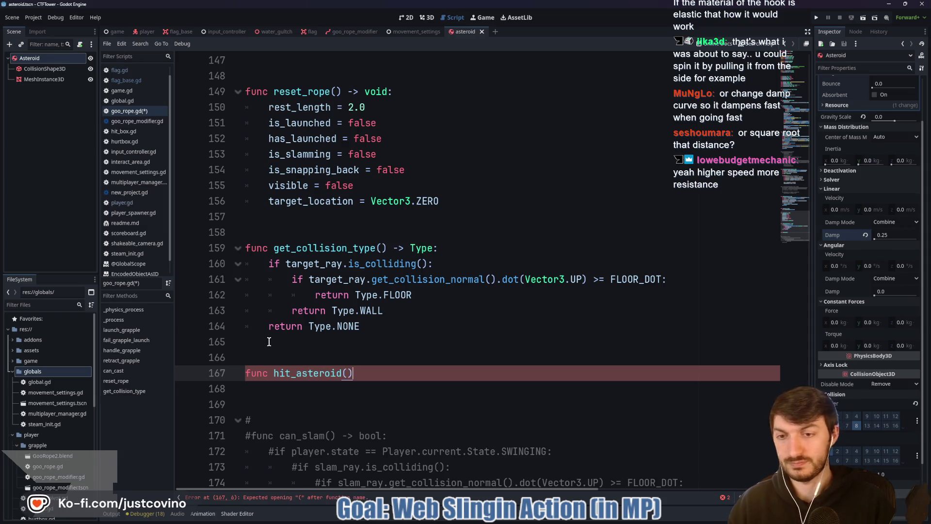
text(void:)
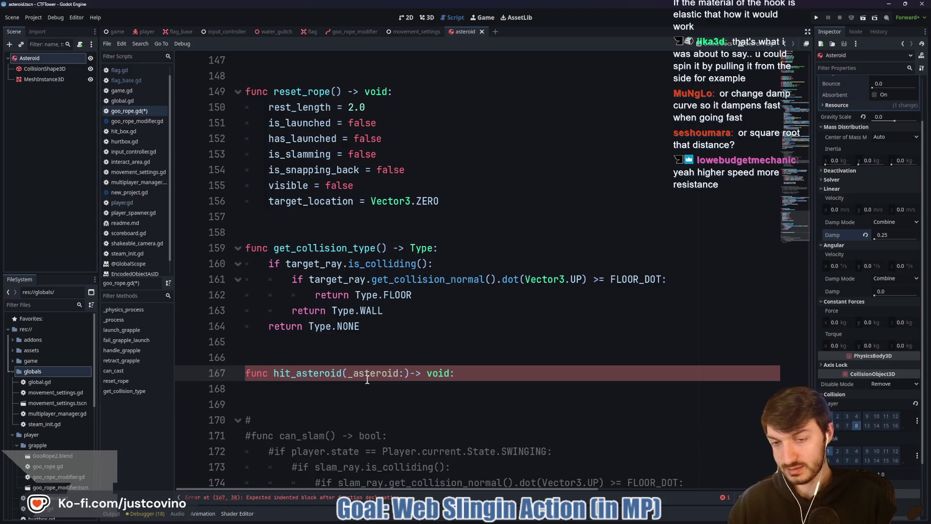
text(Rigid)
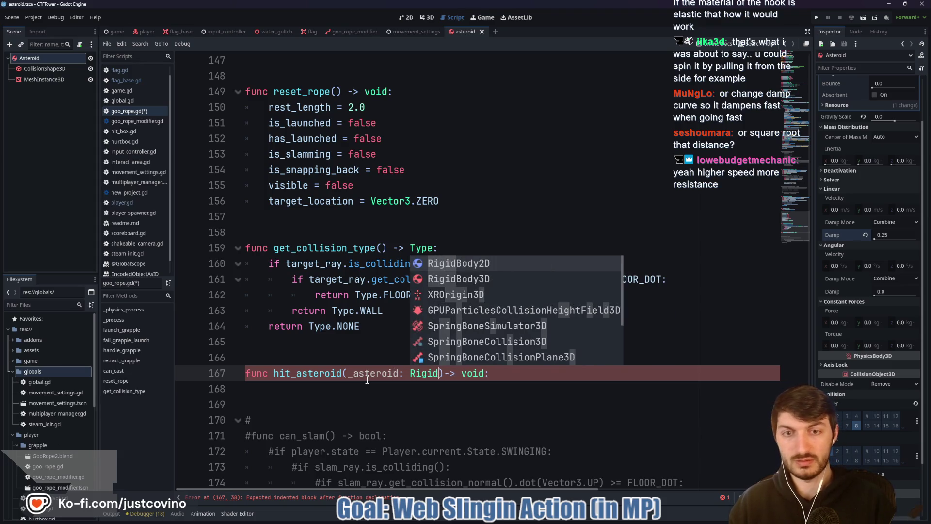
key(Down)
key(Return)
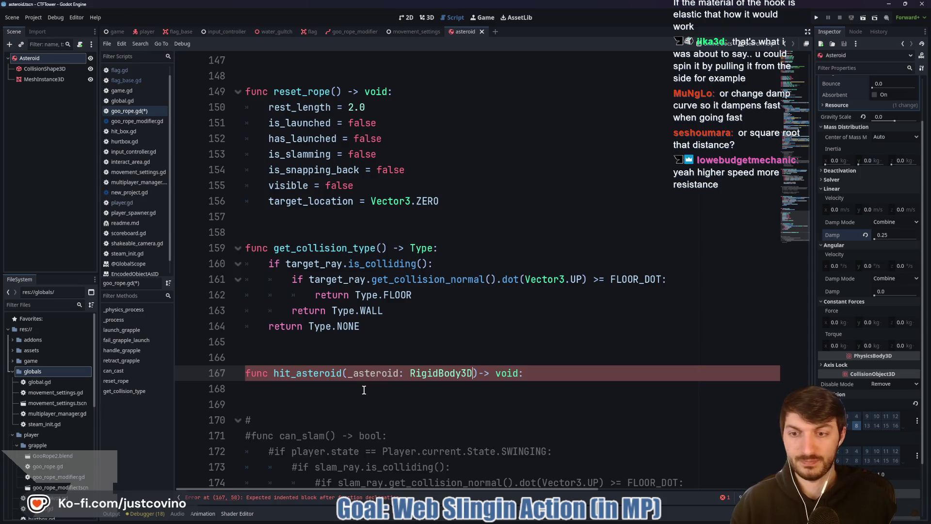
click(364, 392)
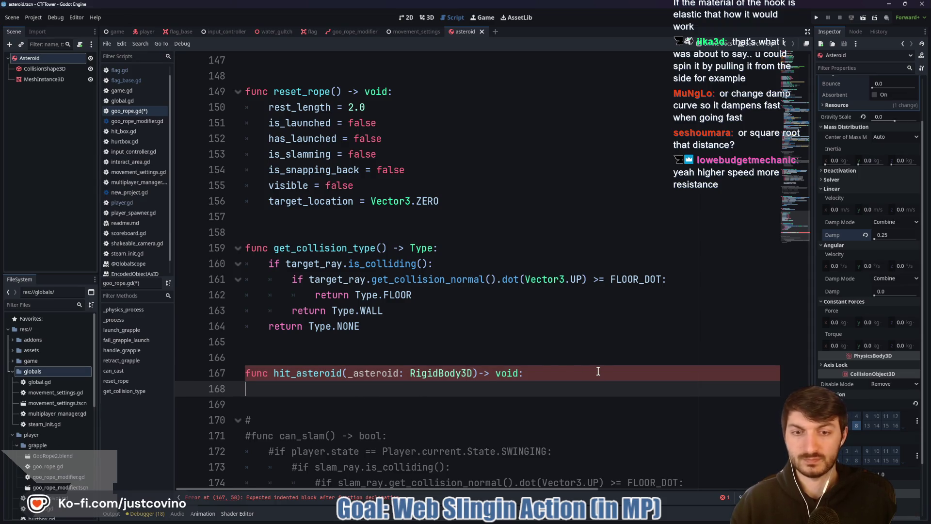
click(479, 373)
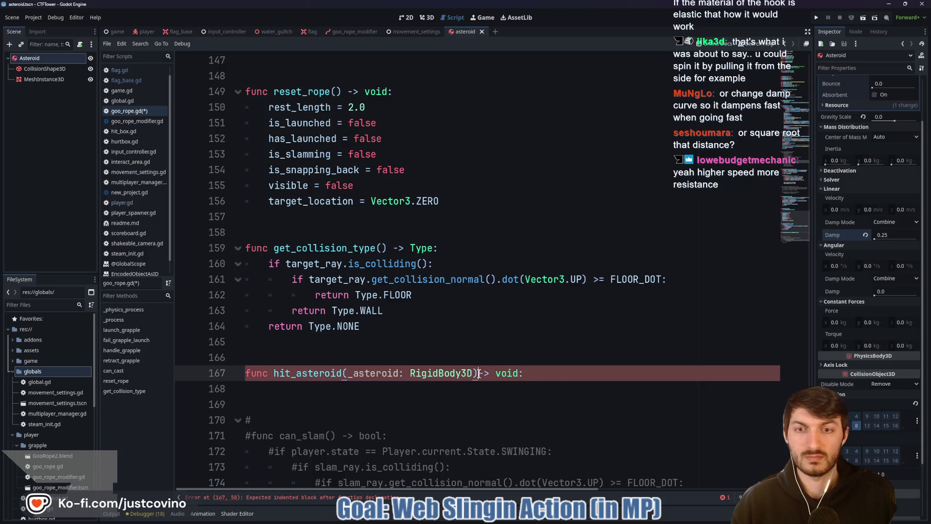
click(337, 391)
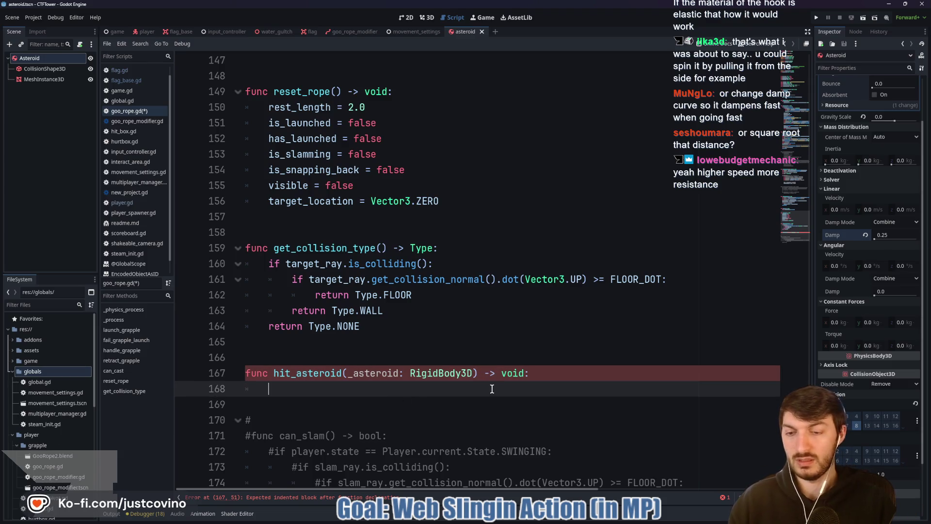
Step: Move the three asteroid-pushing lines from launch_grapple into hit_asteroid's body
scroll(543, 389, up, 20)
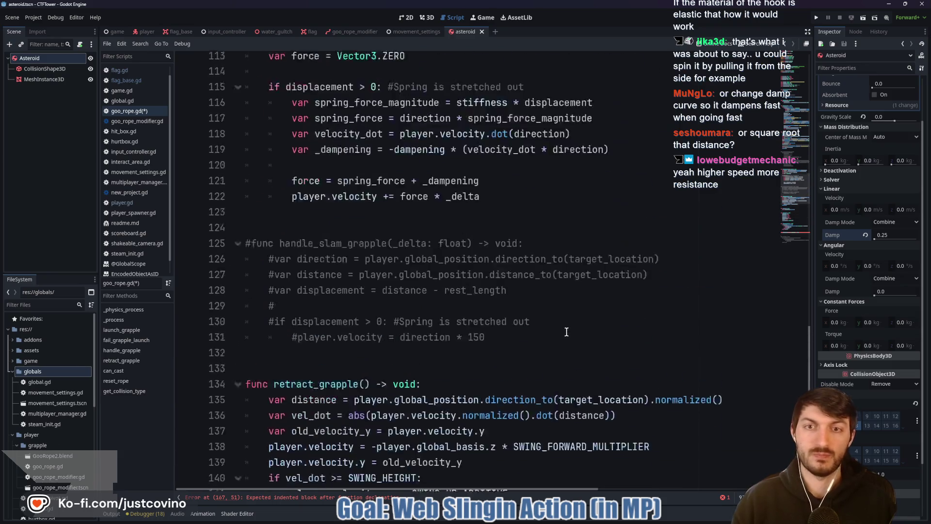
scroll(529, 327, up, 4)
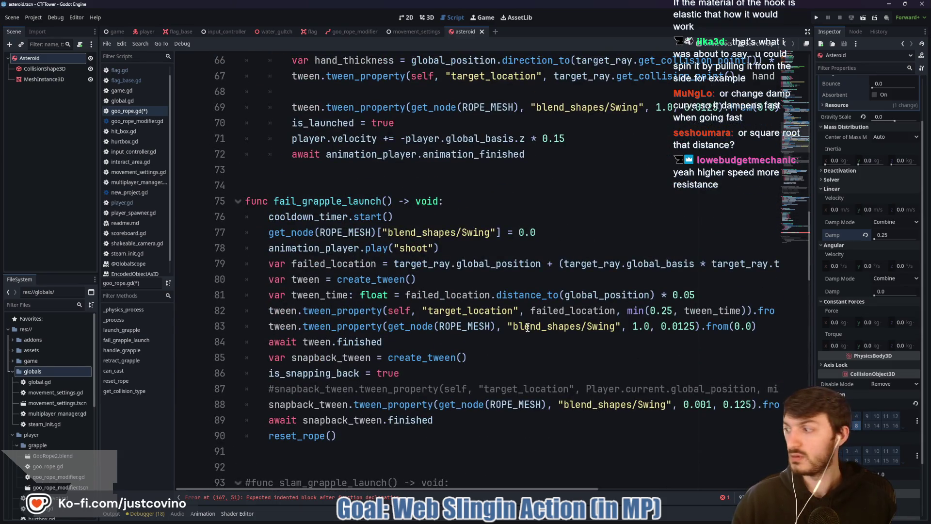
scroll(527, 328, up, 2)
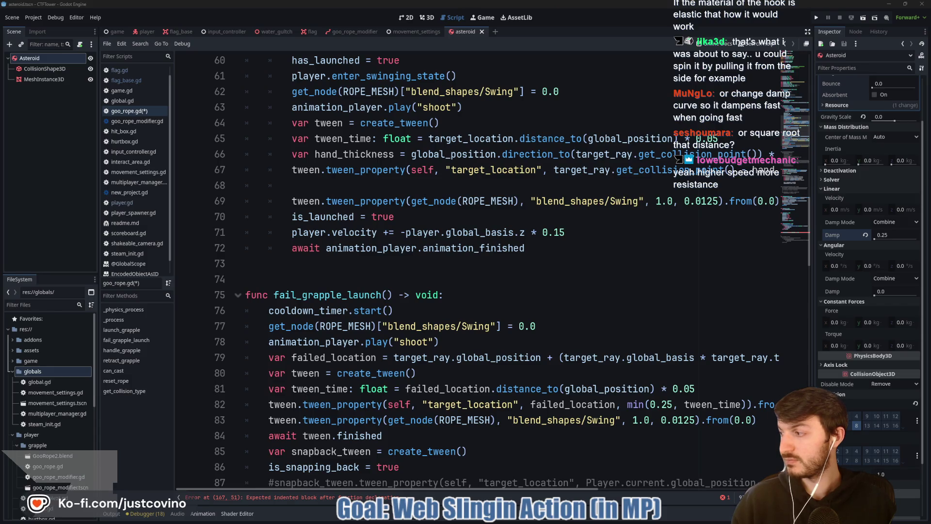
scroll(473, 258, up, 6)
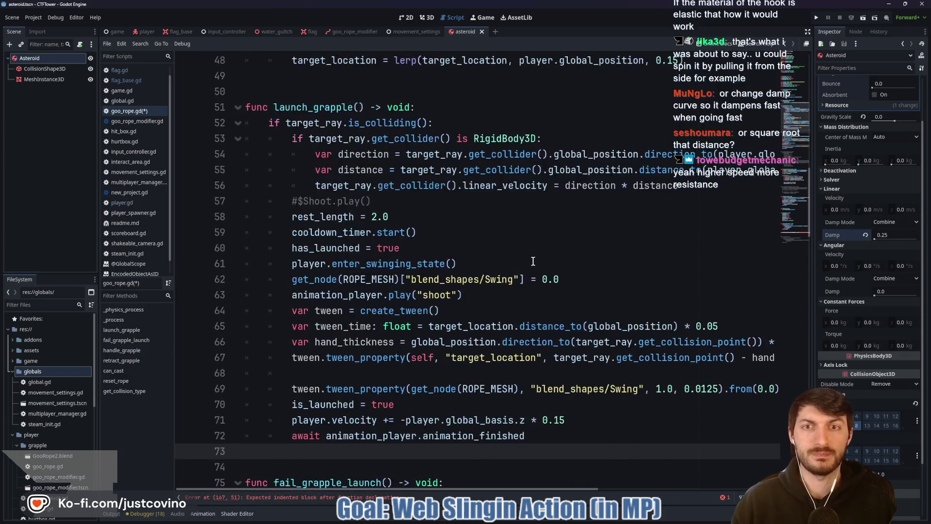
mouse_move(696, 279)
mouse_down()
mouse_move(371, 264)
mouse_move(308, 246)
mouse_move(239, 247)
mouse_up()
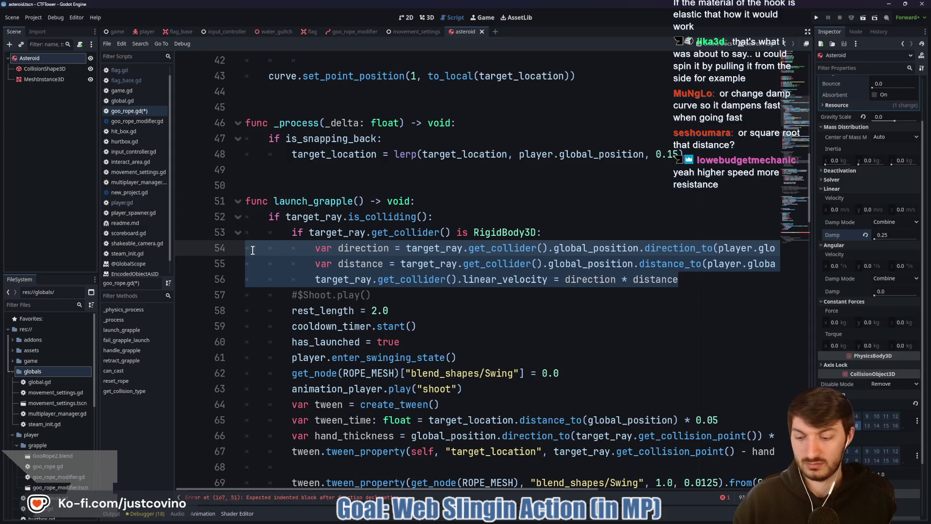
key(ctrl+x)
scroll(394, 258, down, 20)
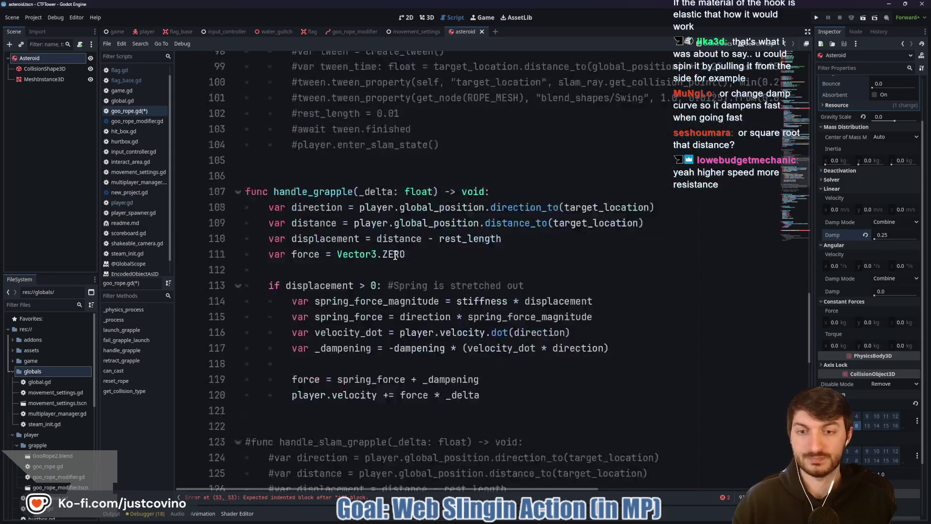
scroll(393, 258, down, 9)
click(300, 326)
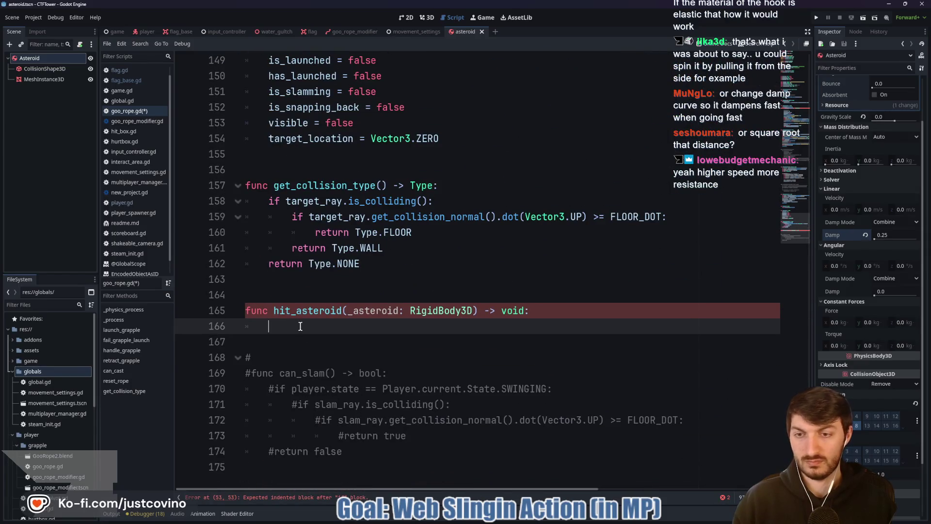
key(ctrl+v)
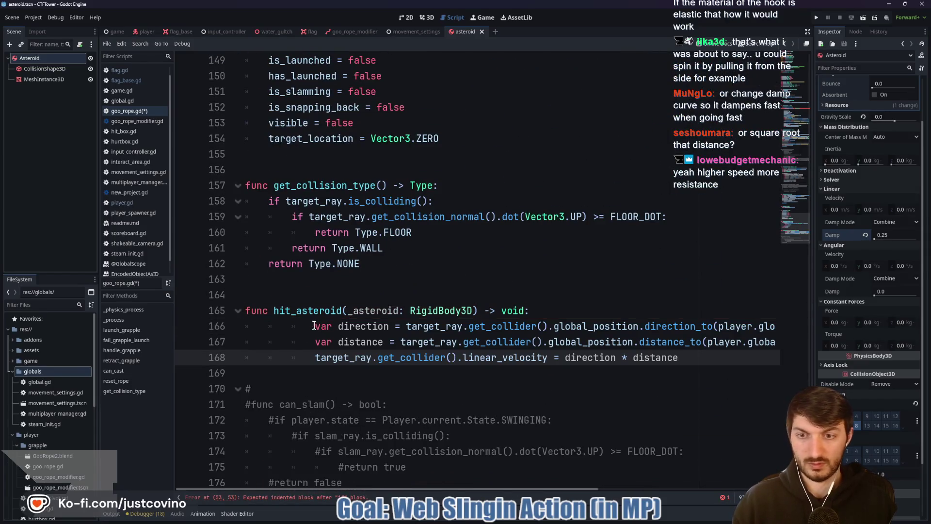
Step: Dedent the pasted direction, distance and linear_velocity lines by one level
click(318, 329)
key(BackSpace)
key(BackSpace)
click(321, 342)
key(BackSpace)
key(BackSpace)
click(315, 357)
key(BackSpace)
key(BackSpace)
Step: Replace all three target_ray.get_collider() occurrences with _asteroid and save
drag(500, 327, 358, 328)
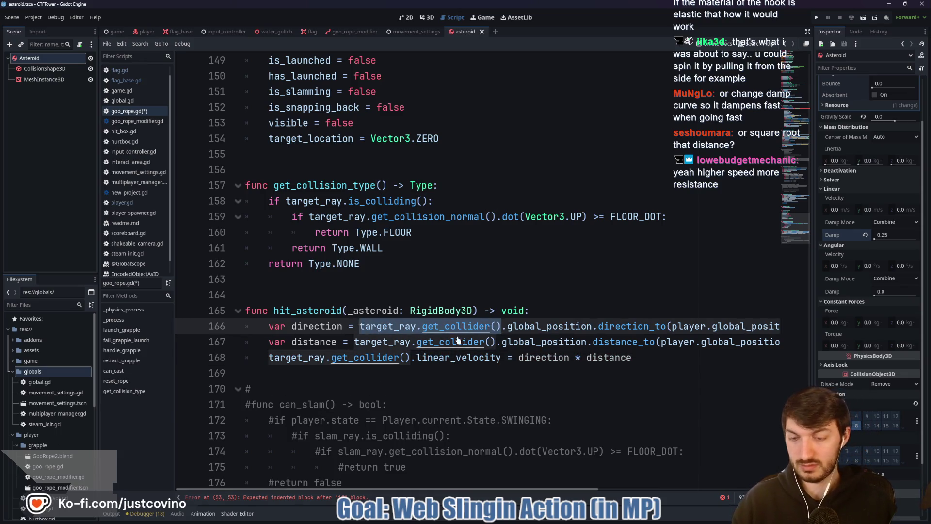
key(ctrl+d)
key(ctrl+d)
text(_asteroid)
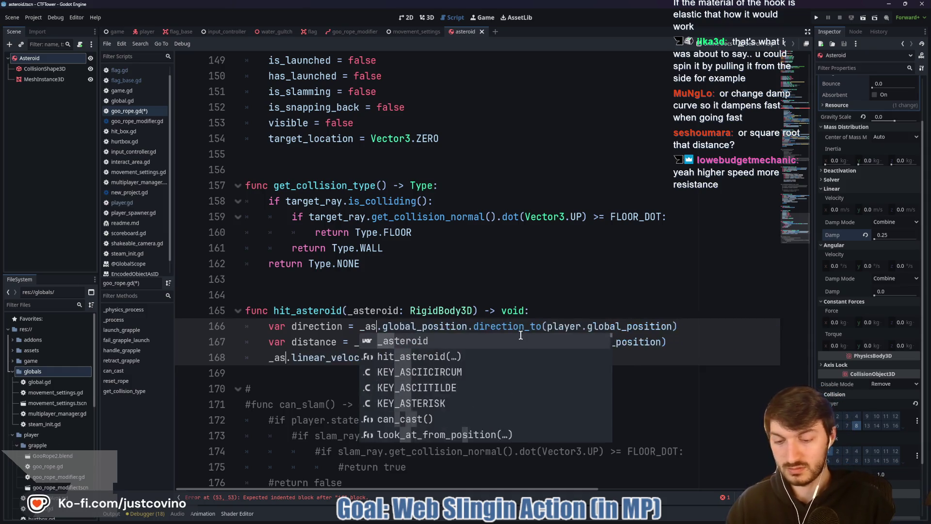
click(574, 362)
key(ctrl+s)
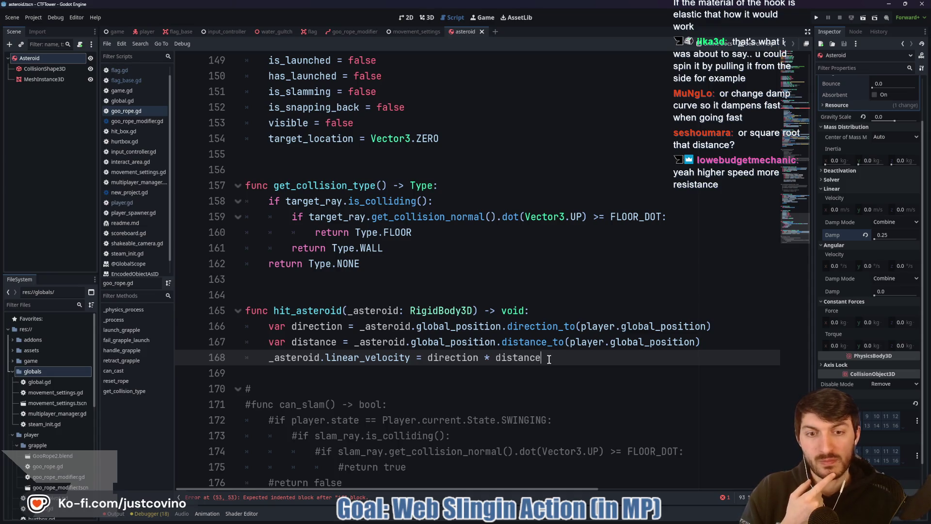
drag(544, 357, 495, 357)
click(496, 358)
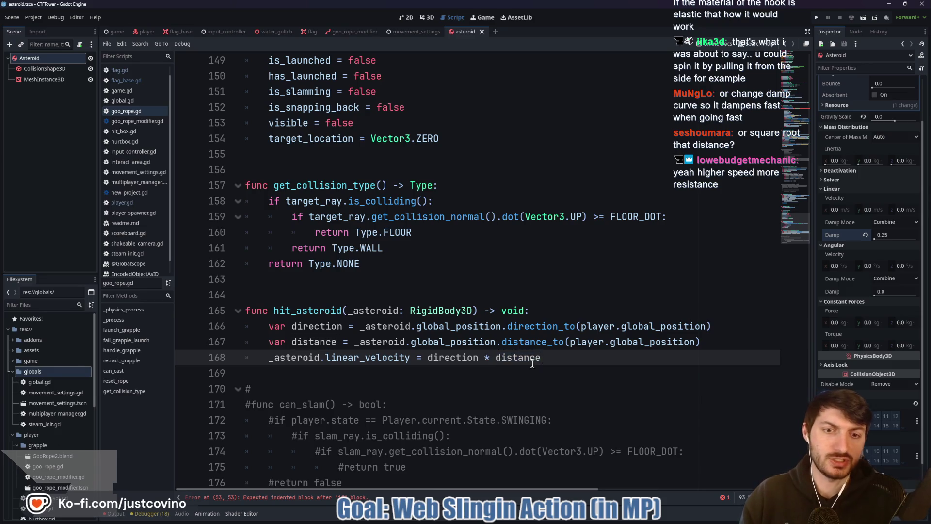
Step: Change line 168 to direction * (distance * 0.5) and save goo_rope.gd
double_click(496, 357)
click(493, 357)
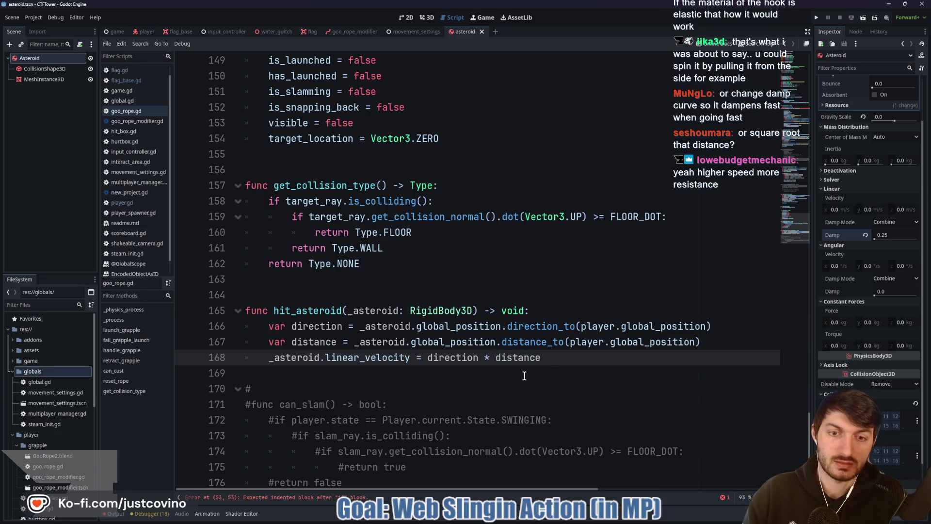
text(()
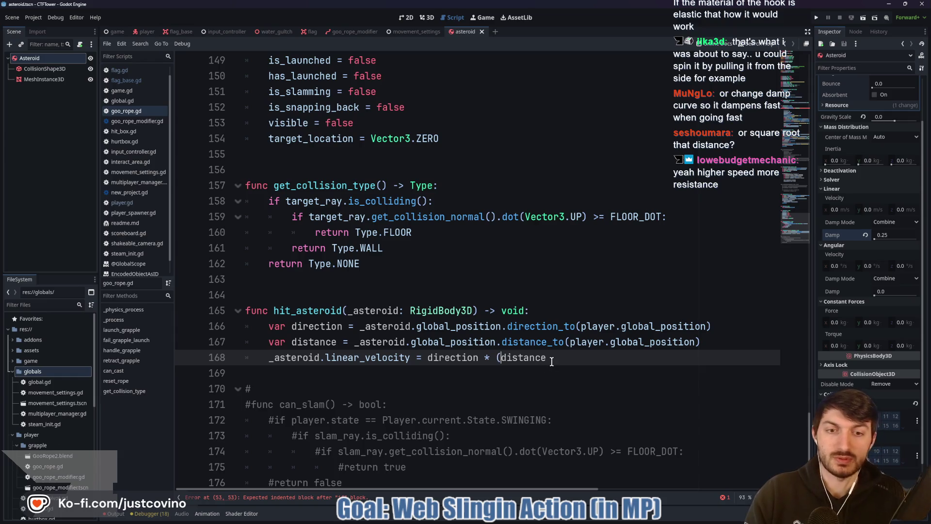
click(552, 358)
text(* )
text(0.5))
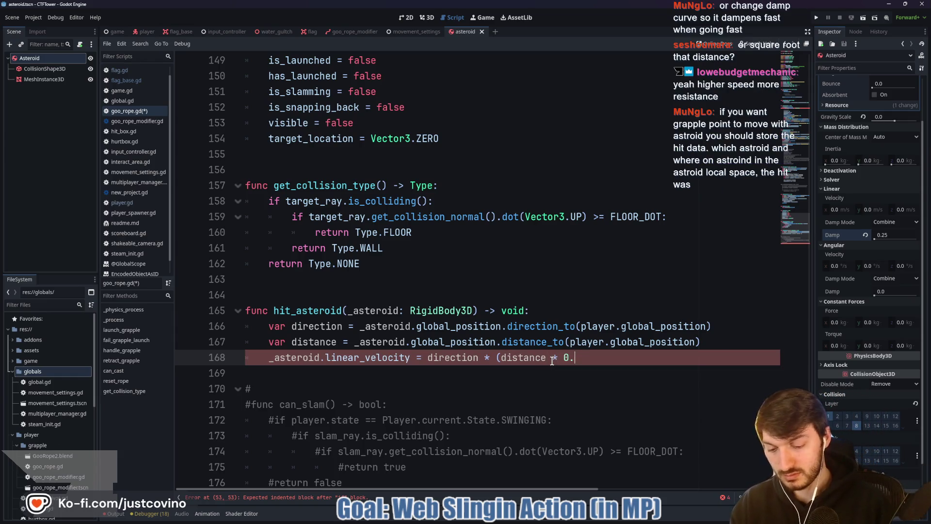
key(ctrl+s)
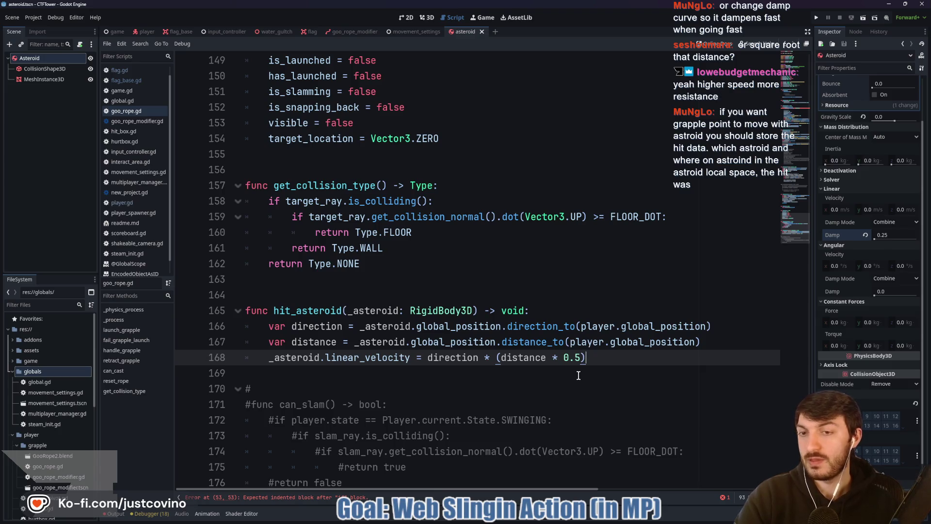
Step: On line 54, call hit_asteroid(target_ray.get_collider()) inside the RigidBody3D check and save
scroll(578, 376, up, 20)
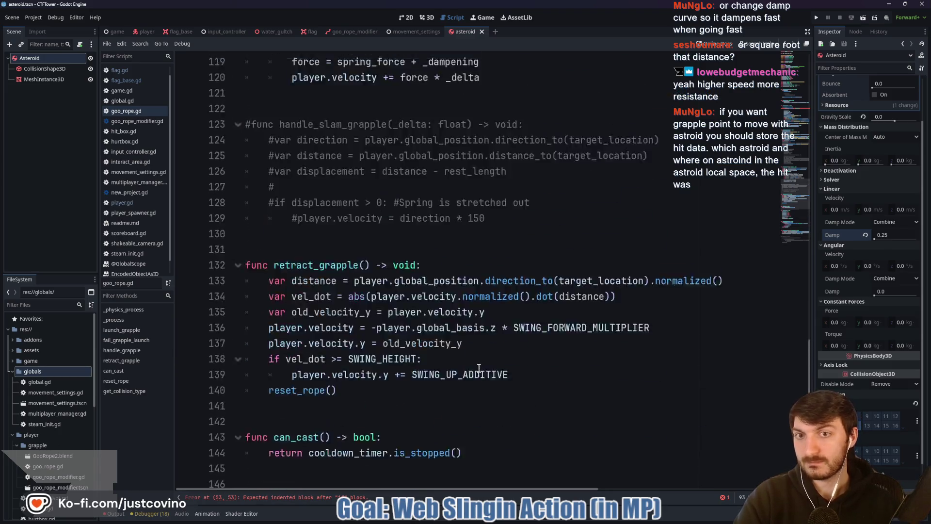
scroll(481, 370, up, 10)
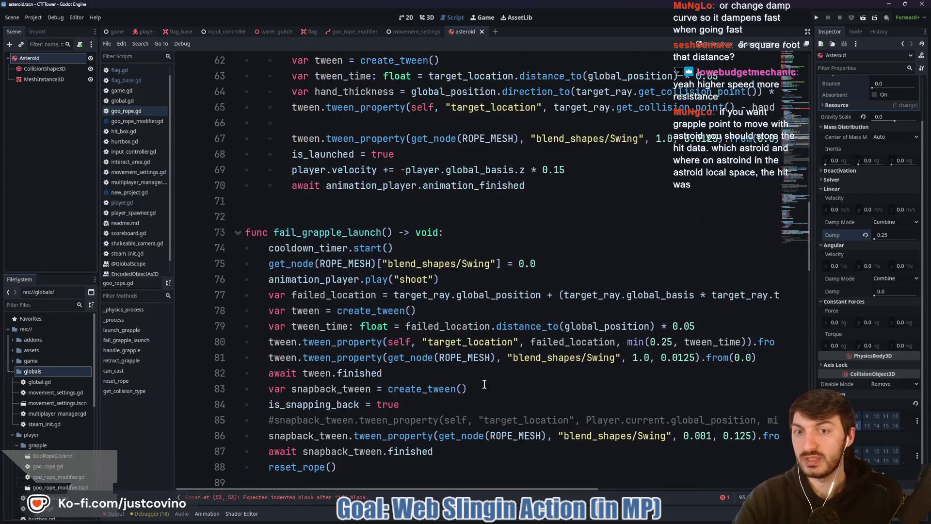
click(378, 174)
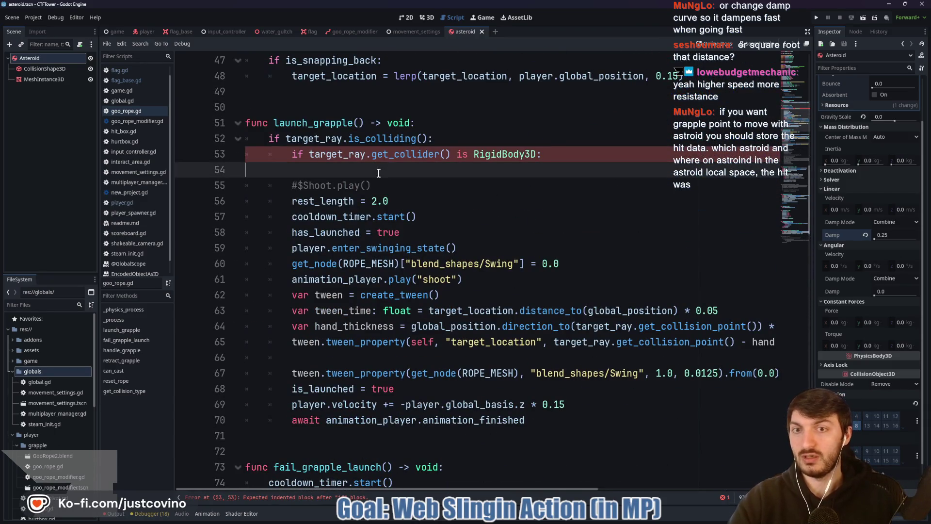
key(Tab)
text(hit)
key(Return)
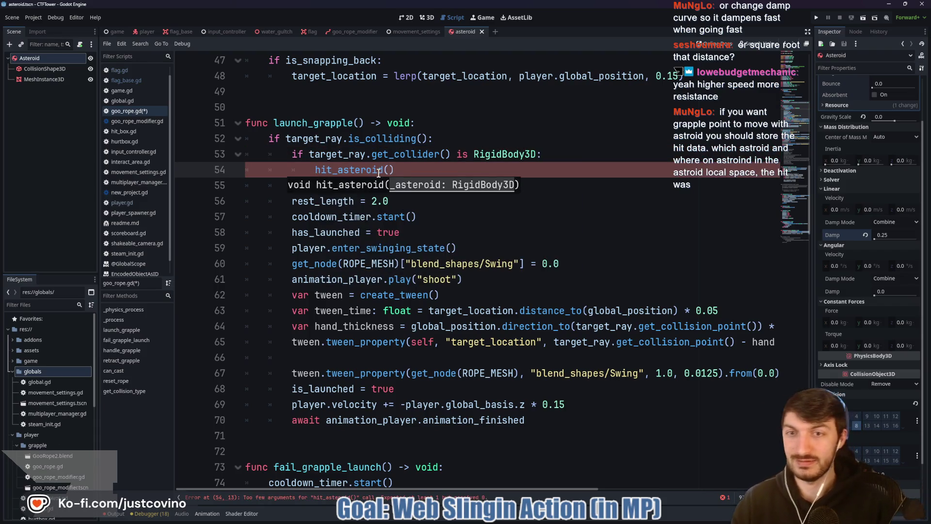
text(target_ray)
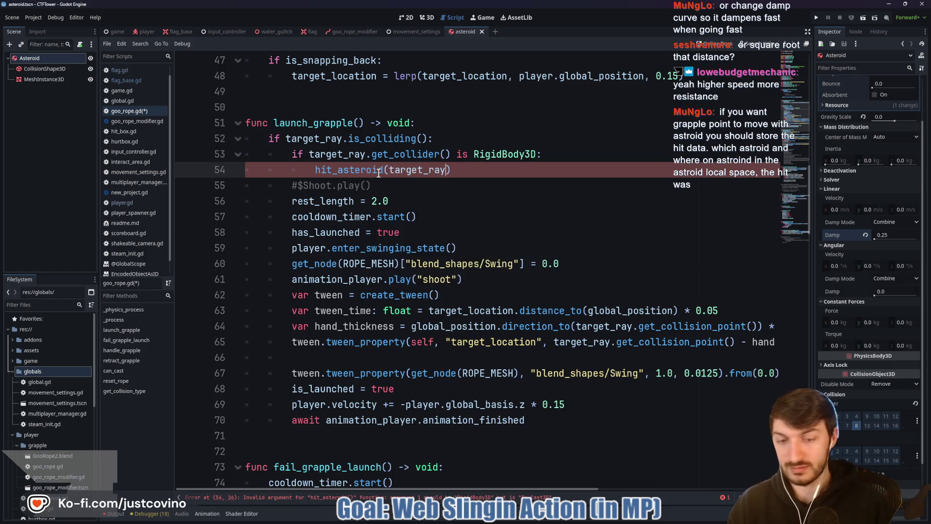
text(.get_colli)
key(Return)
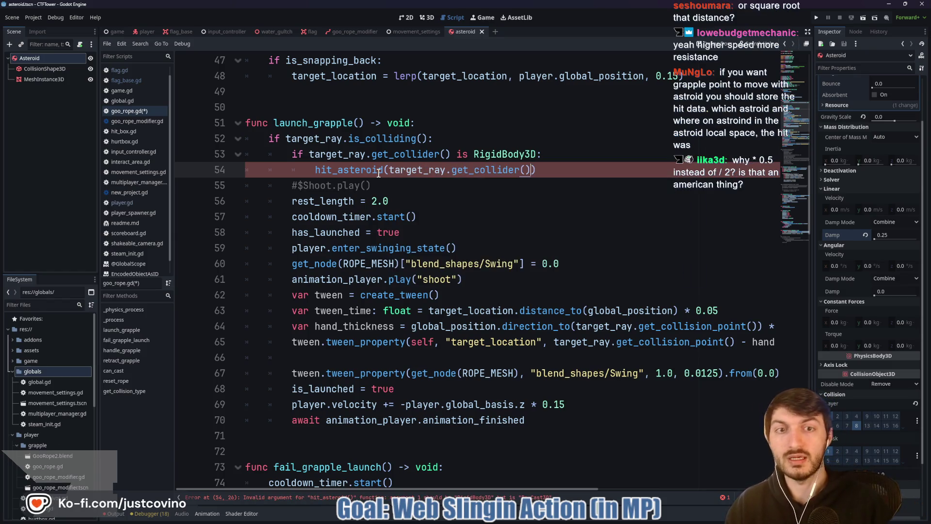
key(ctrl+s)
key(End)
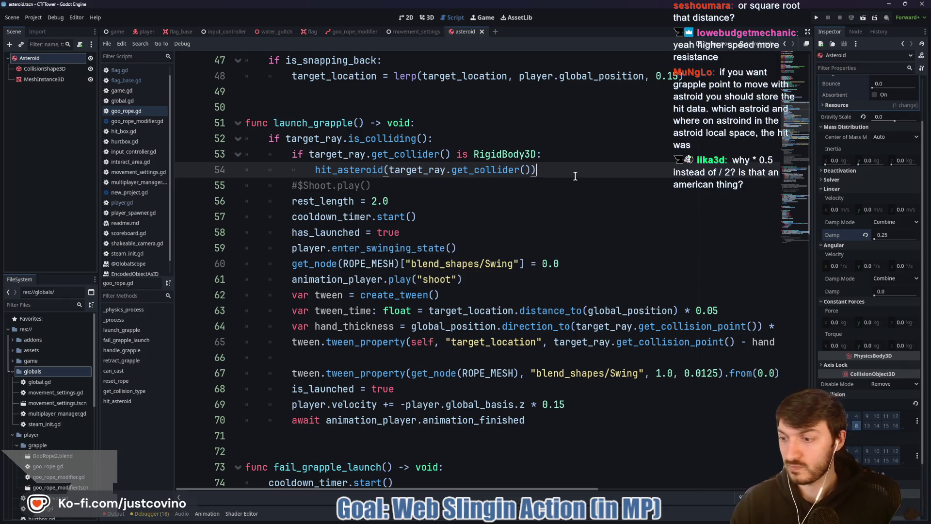
scroll(534, 233, down, 7)
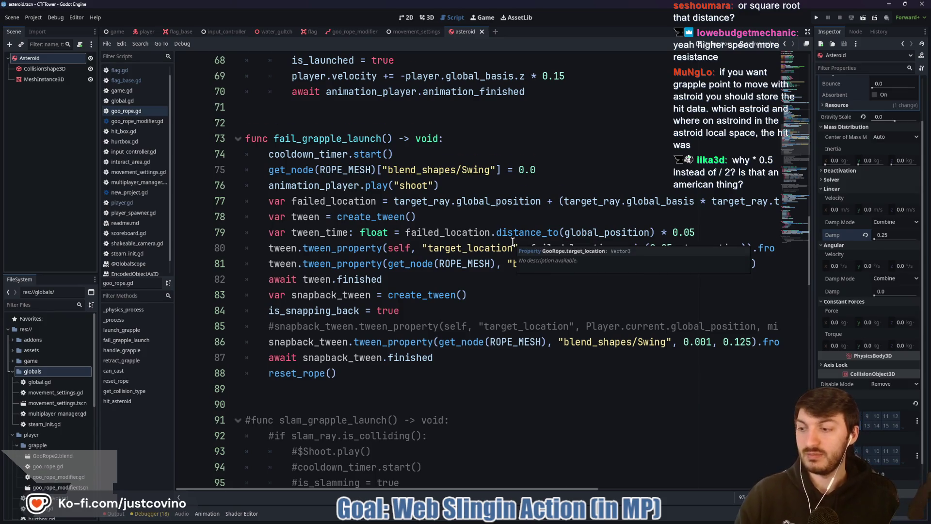
Step: Scroll down to hit_asteroid and select the * 0.5 multiplier on line 168
scroll(512, 241, down, 12)
scroll(509, 245, down, 13)
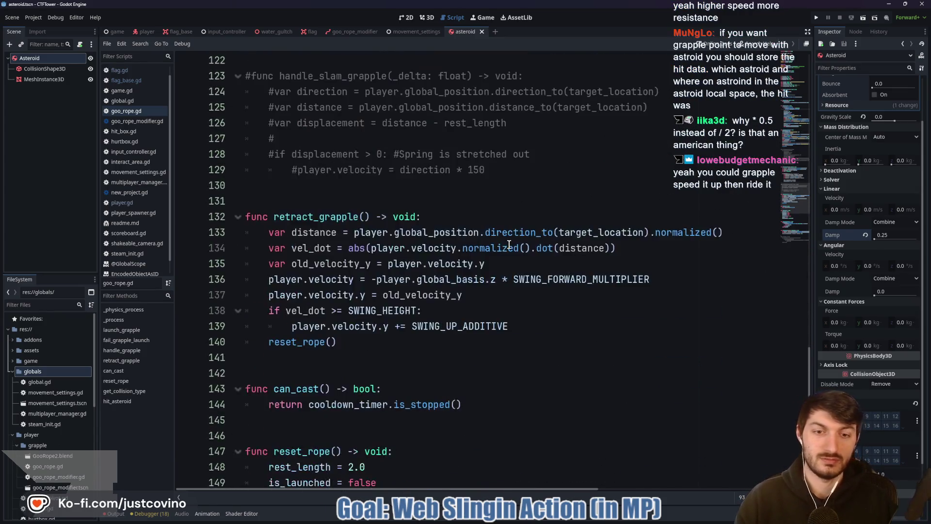
scroll(507, 248, down, 3)
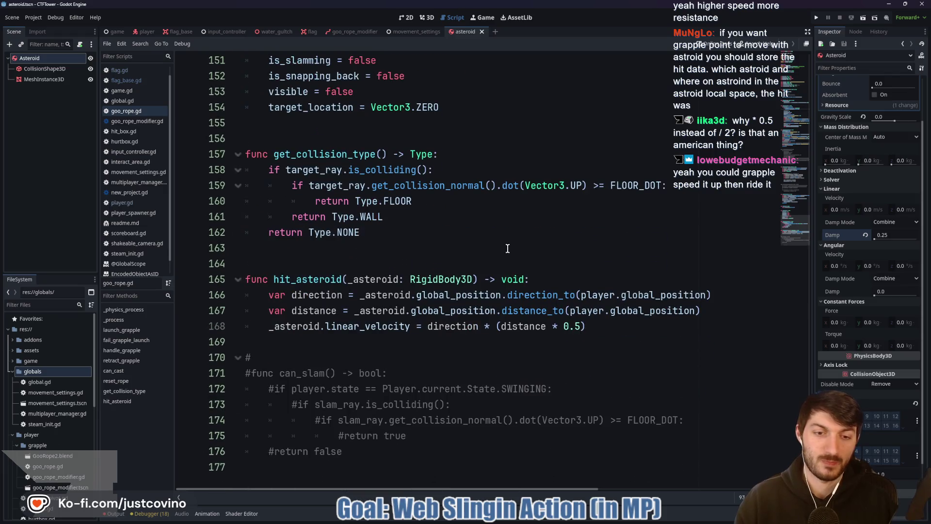
click(581, 326)
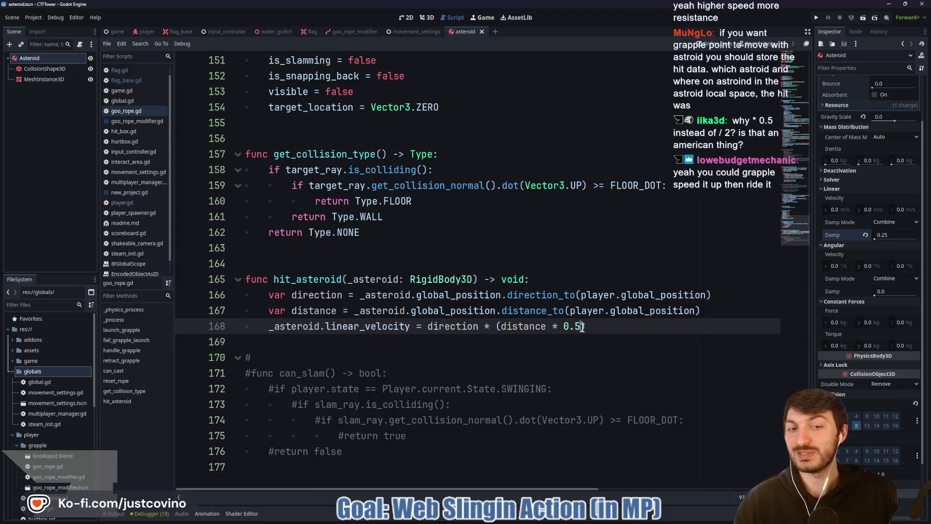
key(Left)
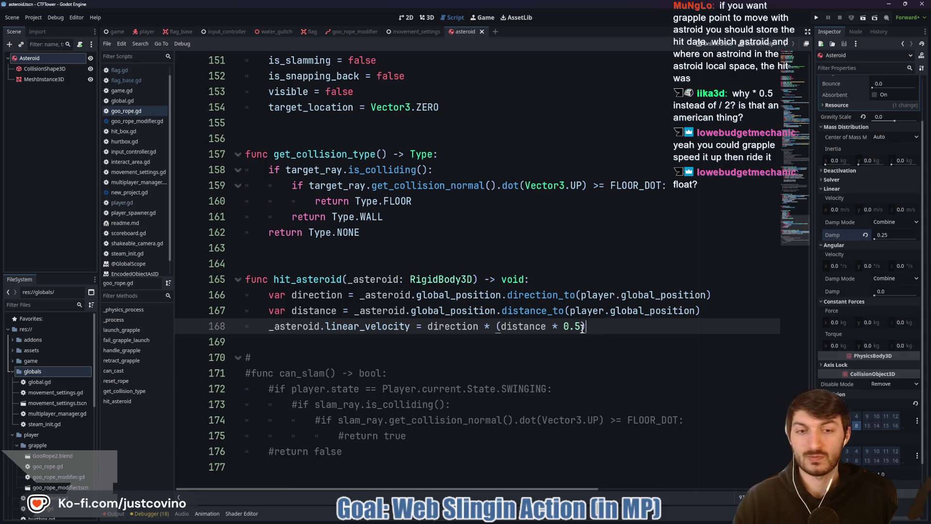
drag(585, 326, 554, 326)
key(End)
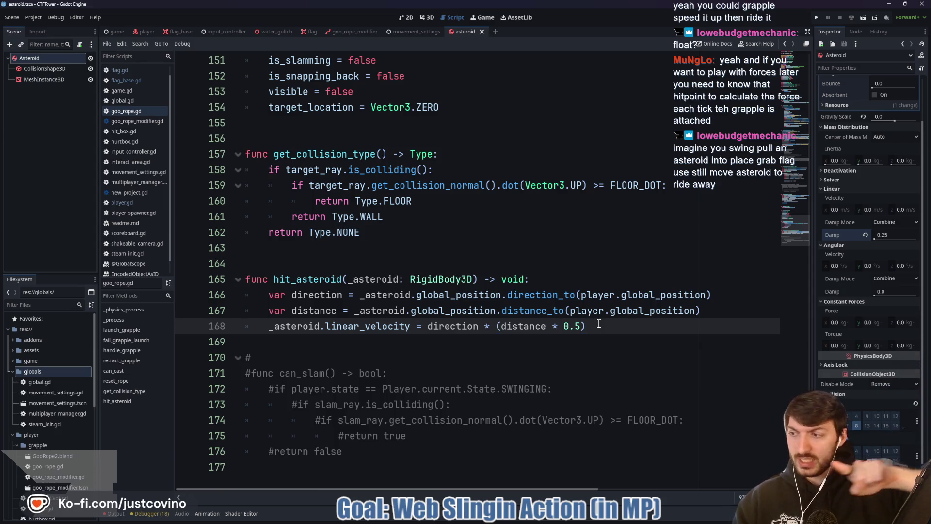
mouse_move(597, 329)
mouse_down()
mouse_move(377, 130)
mouse_move(423, 203)
mouse_up()
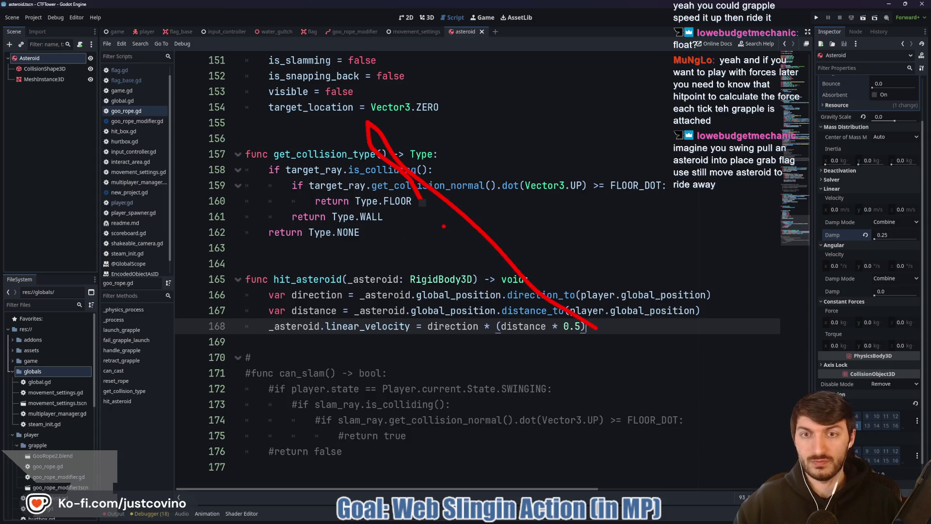
Step: Circle the get_collision_type checks and draw a stick-figure player with an arrow to it
mouse_move(500, 158)
mouse_down()
mouse_move(530, 184)
mouse_move(452, 173)
mouse_up()
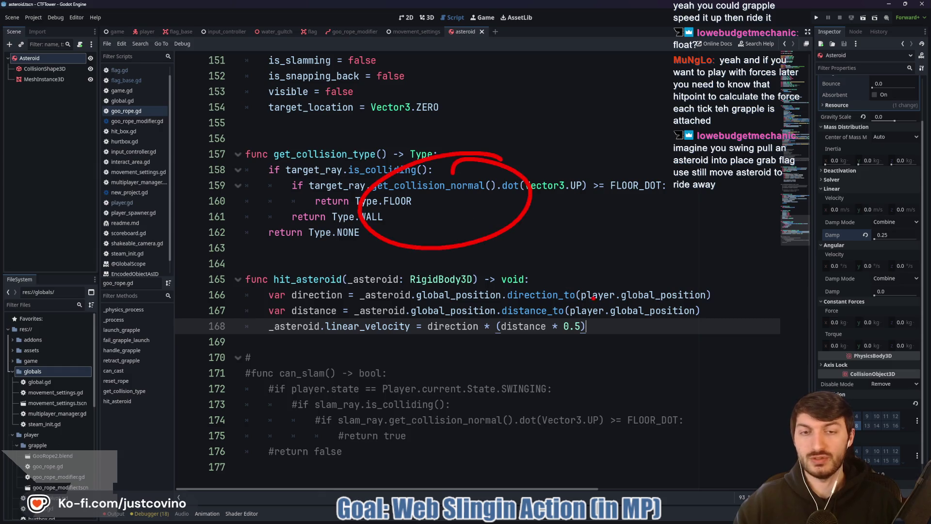
drag(660, 248, 684, 250)
drag(658, 291, 689, 364)
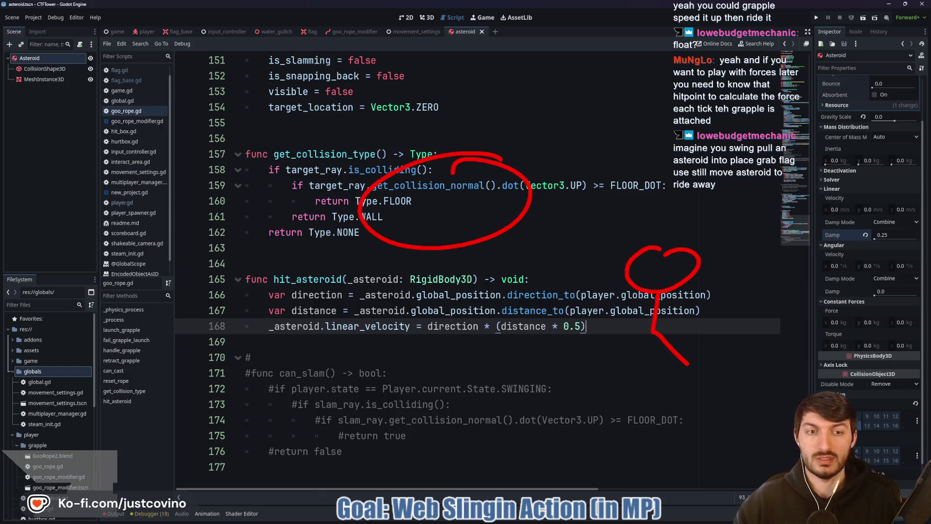
drag(504, 232, 604, 280)
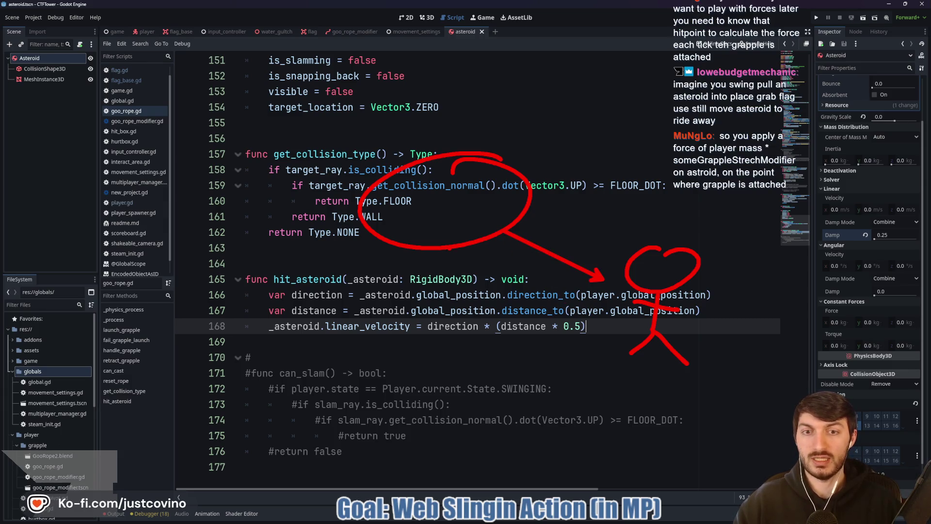
Step: Add red strokes and arrows around hit_asteroid showing the pull, undoing one stray stroke
drag(462, 247, 463, 280)
drag(355, 355, 323, 352)
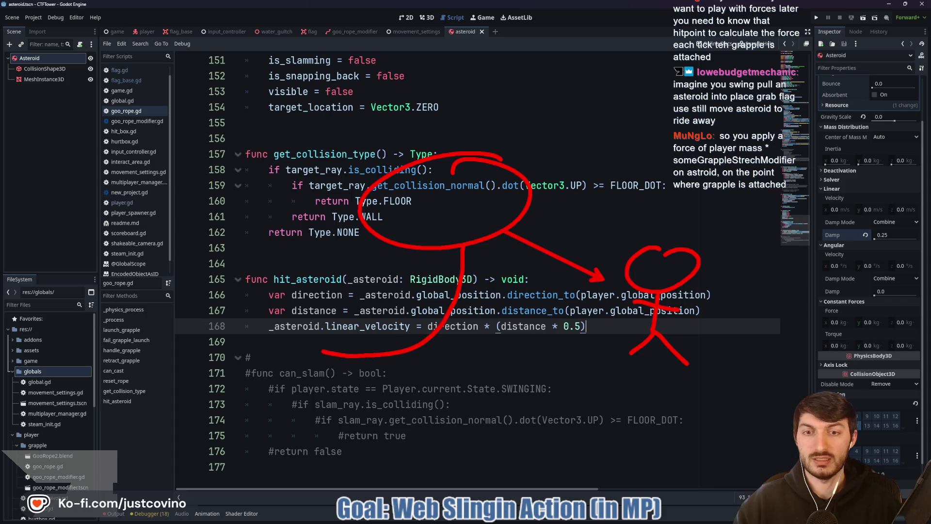
key(ctrl+z)
mouse_move(252, 275)
mouse_down()
mouse_move(266, 295)
mouse_move(449, 273)
mouse_up()
drag(227, 300, 285, 290)
click(437, 254)
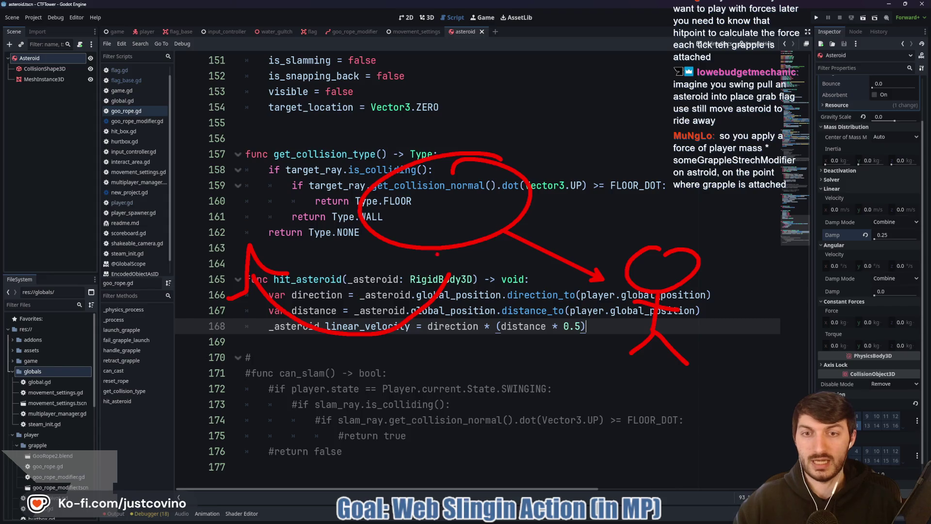
drag(466, 219, 336, 219)
click(412, 272)
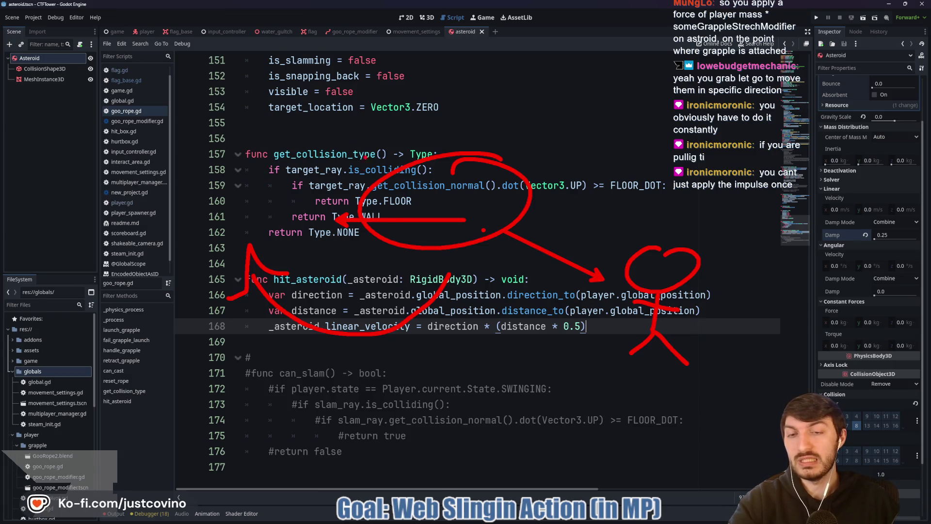
Step: Box 'func' on line 157 and hit_asteroid on line 165 with linking arrows, then clear the drawings
mouse_move(248, 141)
mouse_down()
mouse_move(280, 157)
mouse_move(233, 130)
mouse_up()
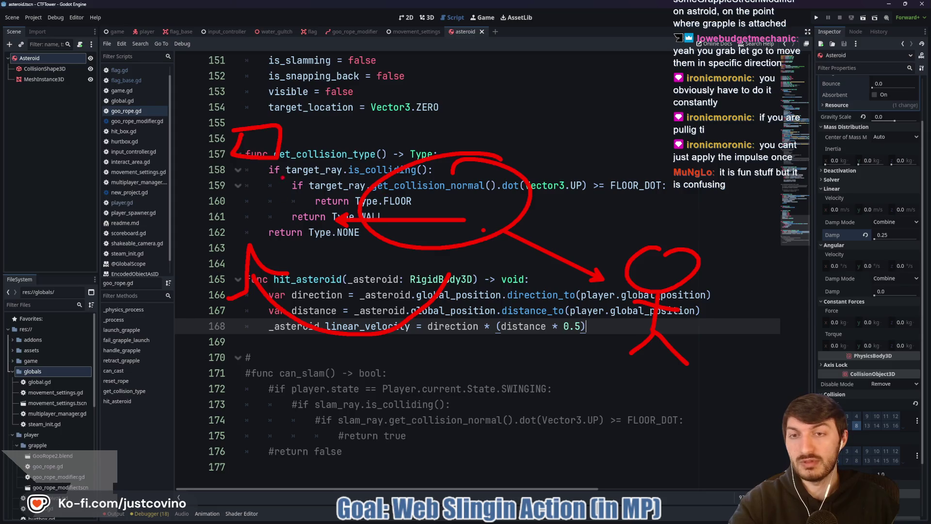
drag(285, 143, 382, 180)
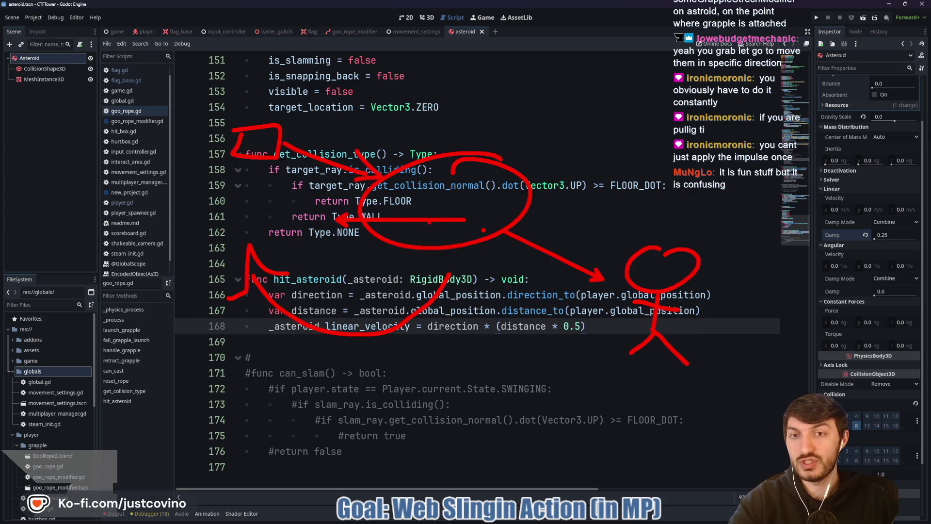
mouse_move(295, 243)
mouse_down()
mouse_move(202, 226)
mouse_move(209, 241)
mouse_up()
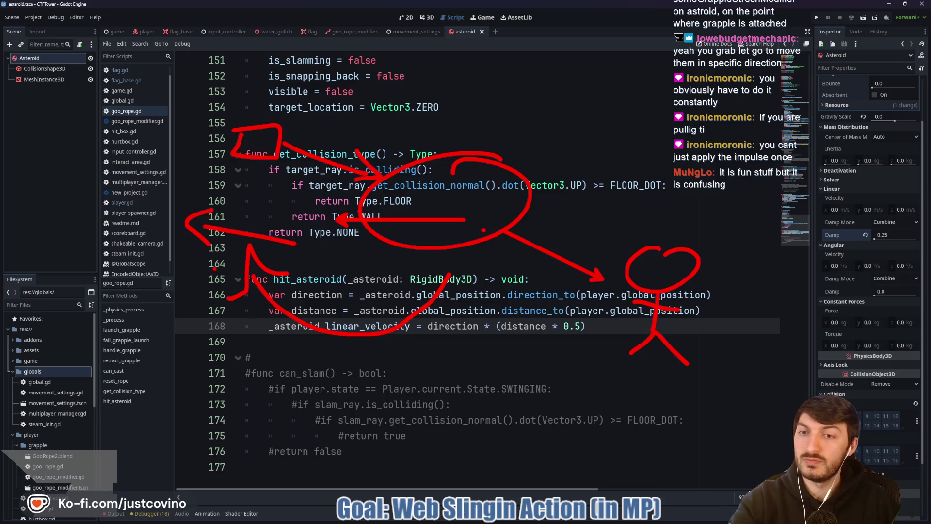
mouse_move(355, 268)
mouse_down()
mouse_move(280, 289)
mouse_move(344, 272)
mouse_up()
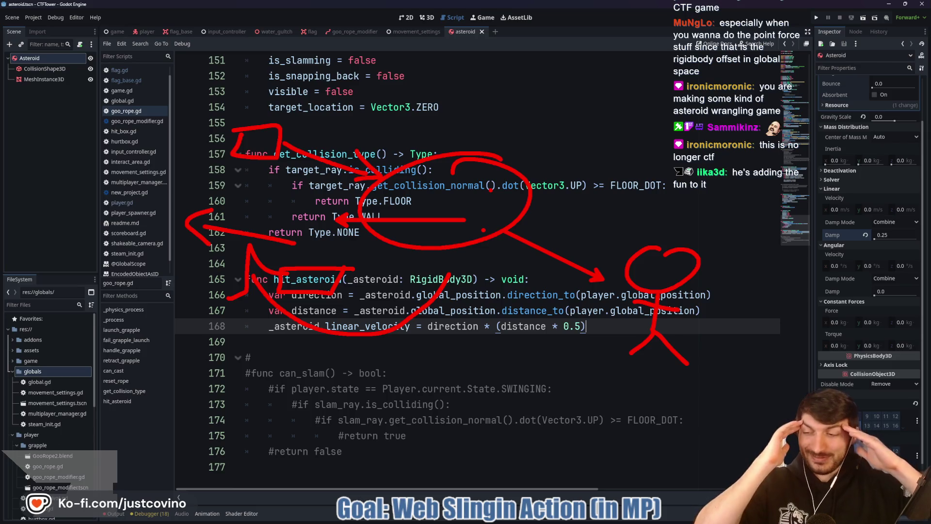
key(Escape)
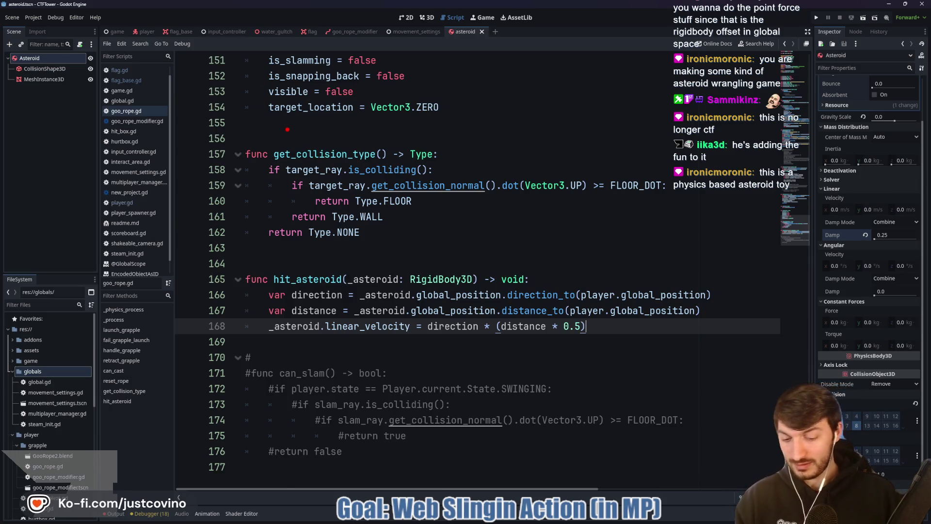
Step: Doodle a pink smiley around get_collision_type, undo the smile stroke, then clear the drawing
drag(259, 111, 531, 322)
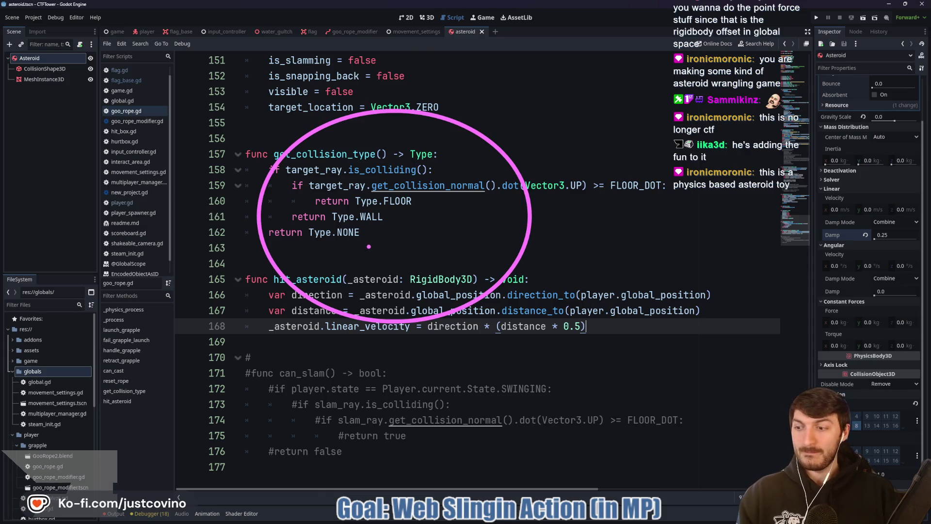
drag(341, 166, 345, 167)
mouse_move(451, 171)
mouse_down()
mouse_move(421, 200)
mouse_move(456, 181)
mouse_up()
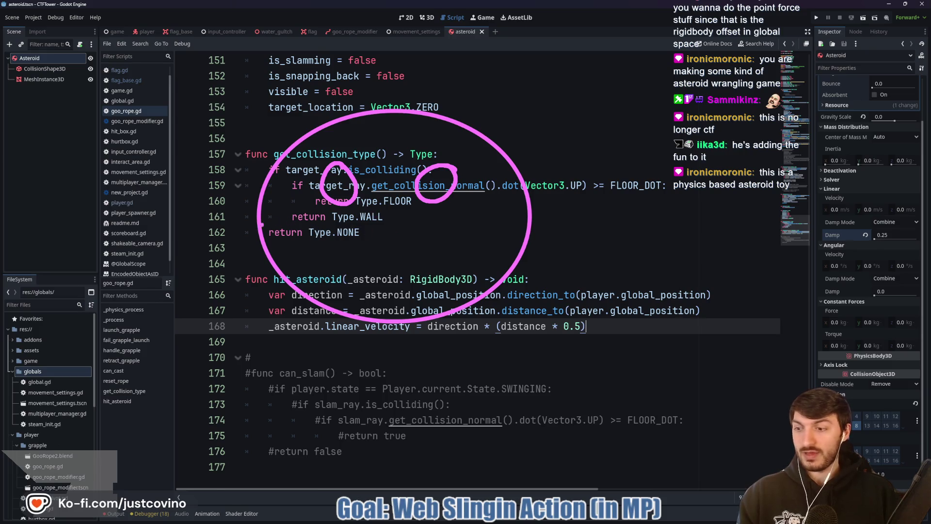
drag(277, 235, 317, 240)
drag(470, 234, 507, 234)
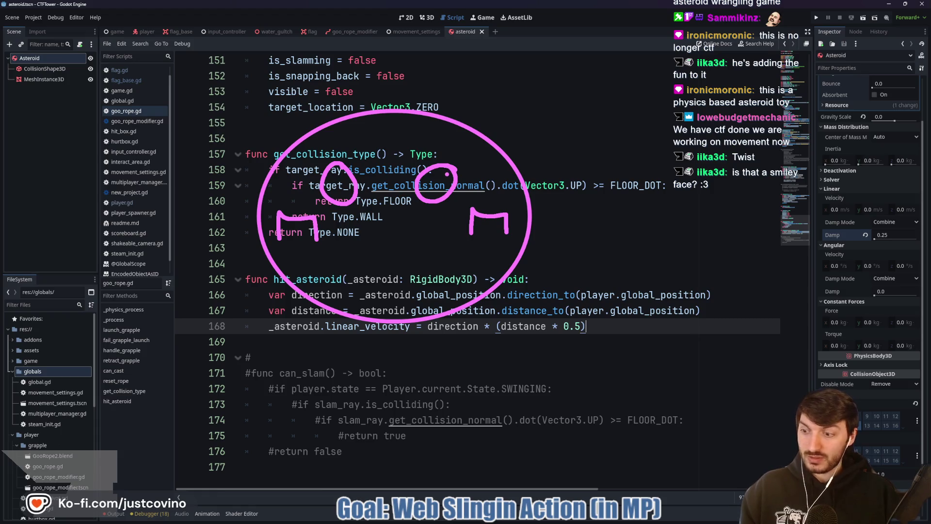
drag(351, 261, 456, 263)
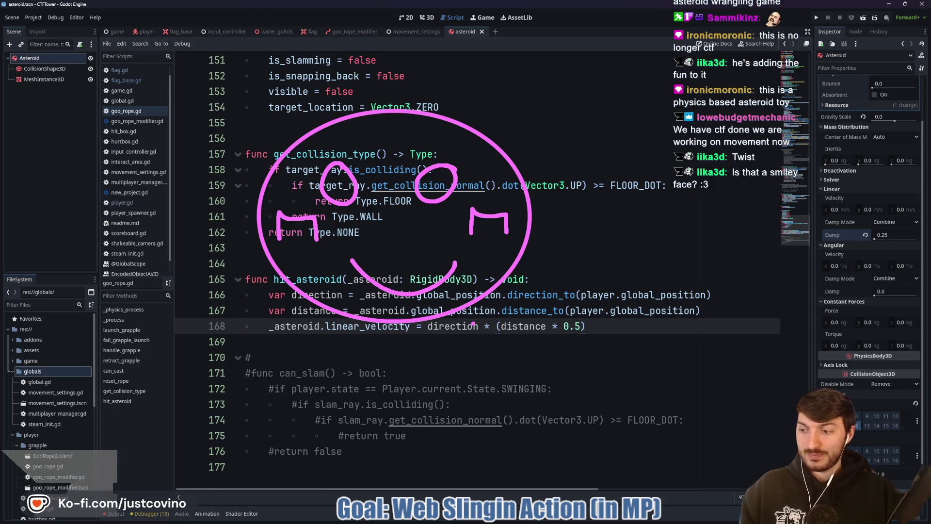
key(ctrl+z)
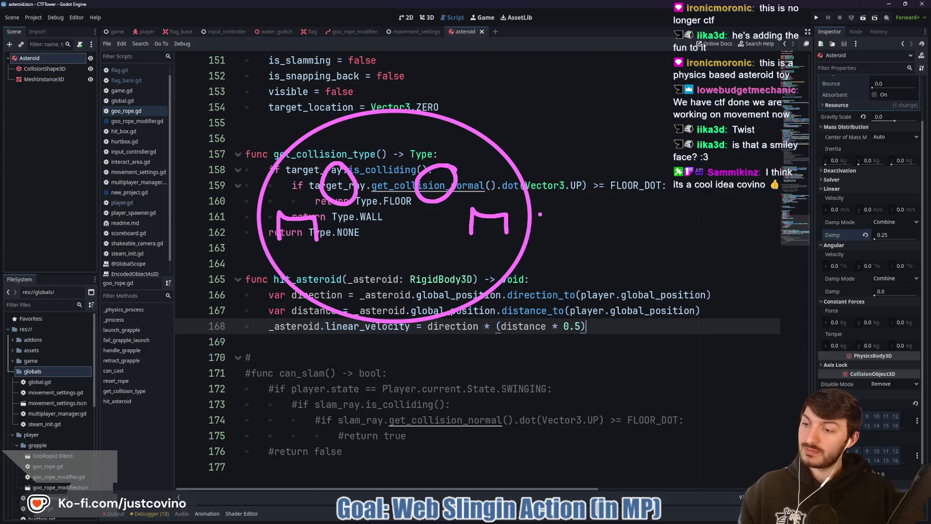
key(Escape)
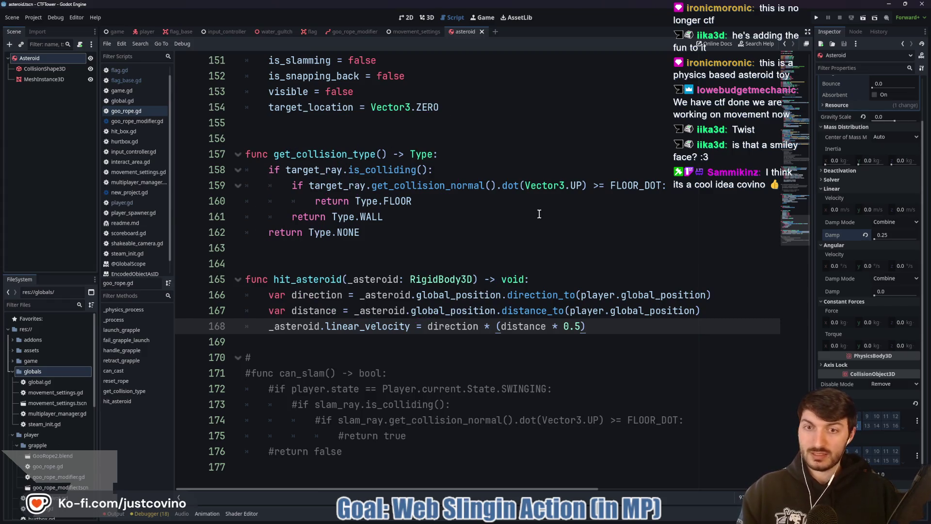
click(441, 237)
click(395, 253)
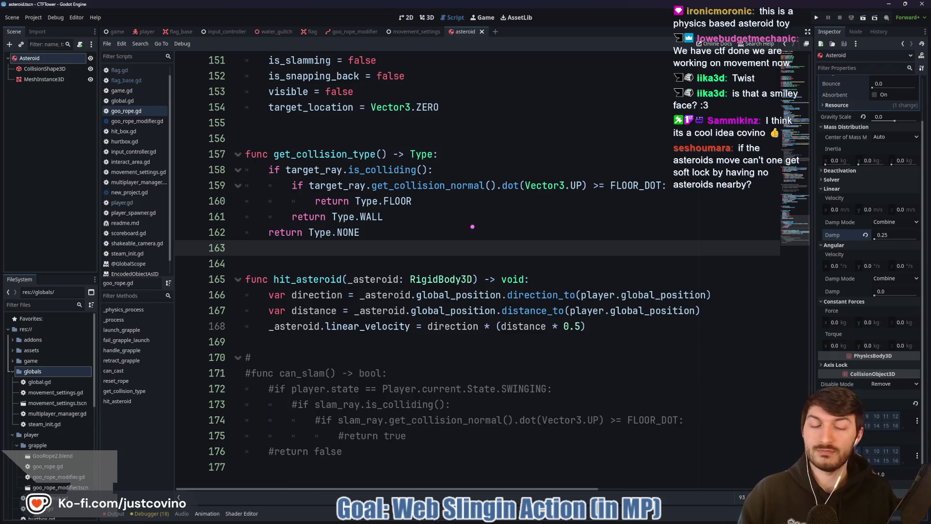
mouse_move(468, 186)
mouse_down()
mouse_move(495, 131)
mouse_move(499, 247)
mouse_move(552, 196)
mouse_move(497, 128)
mouse_up()
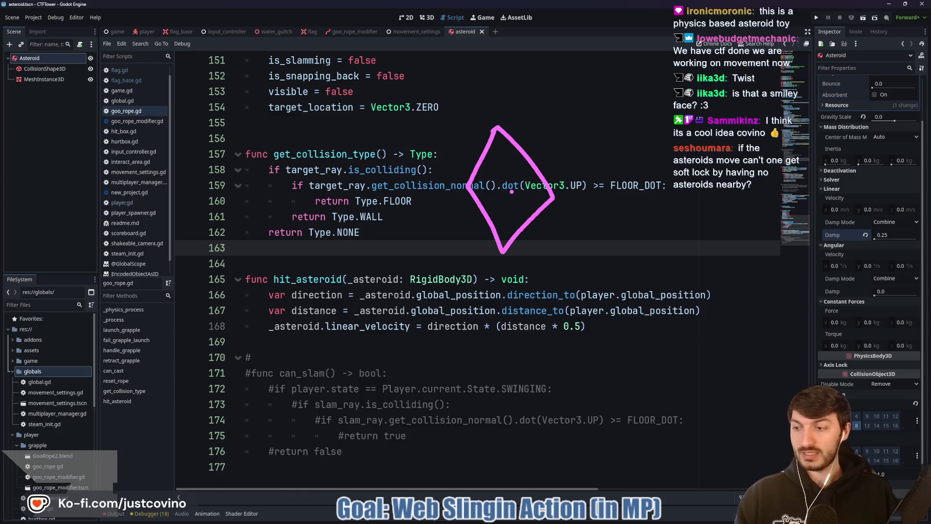
key(Escape)
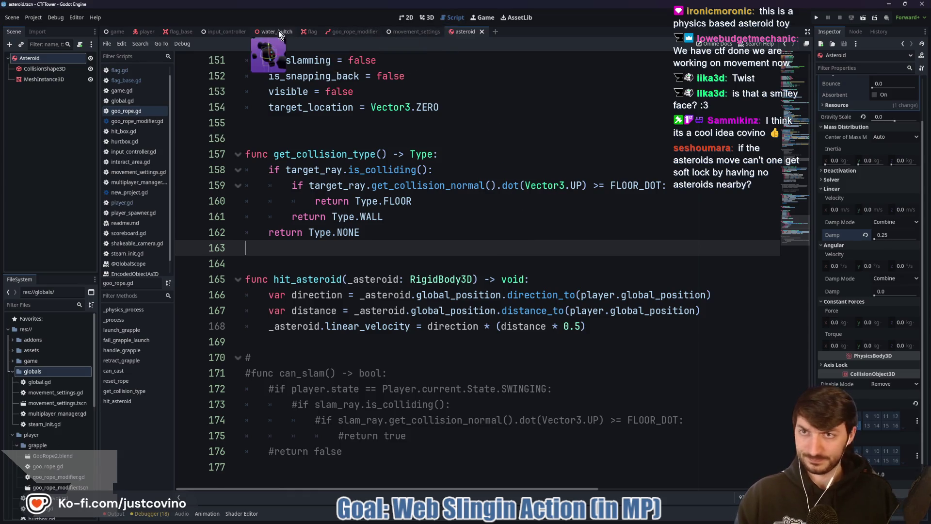
click(180, 31)
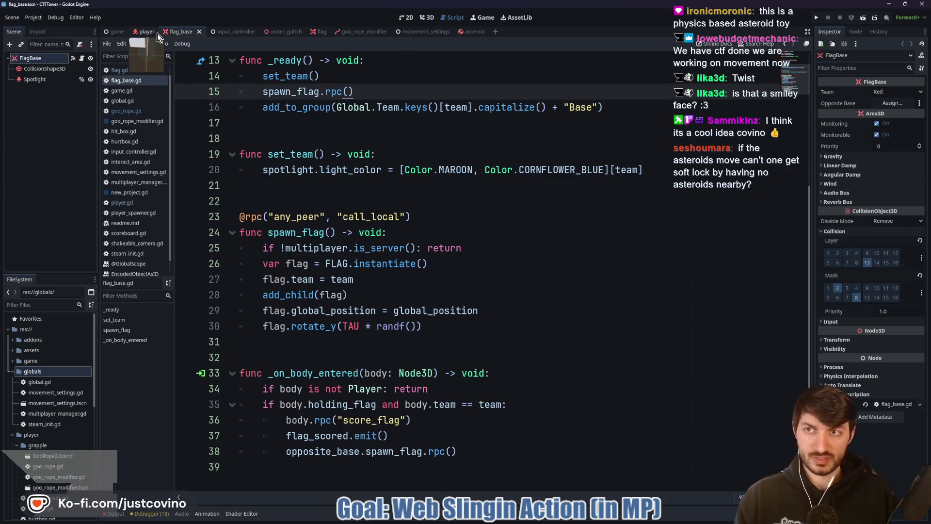
Step: Open water_gultch in 3D, sketch and clear a red diamond, then fly toward the bell platform
click(279, 36)
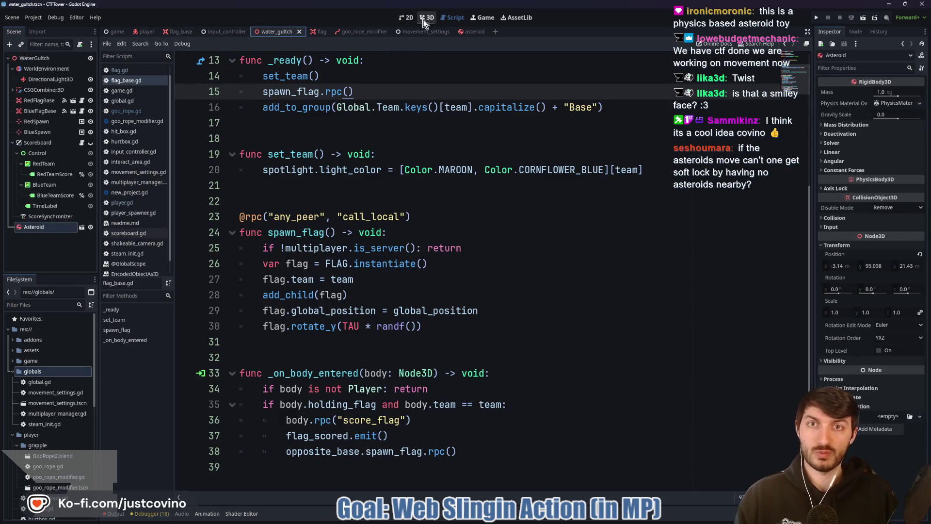
drag(436, 194, 475, 163)
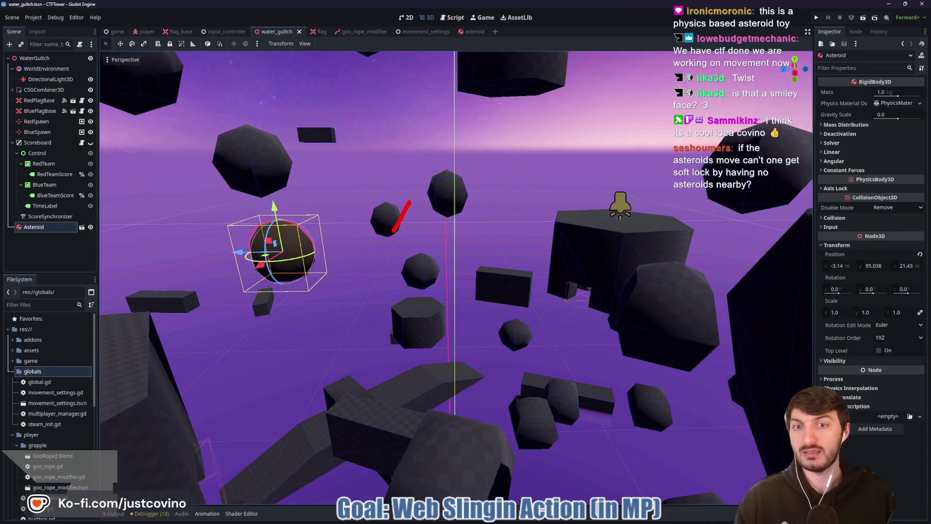
drag(435, 241, 409, 203)
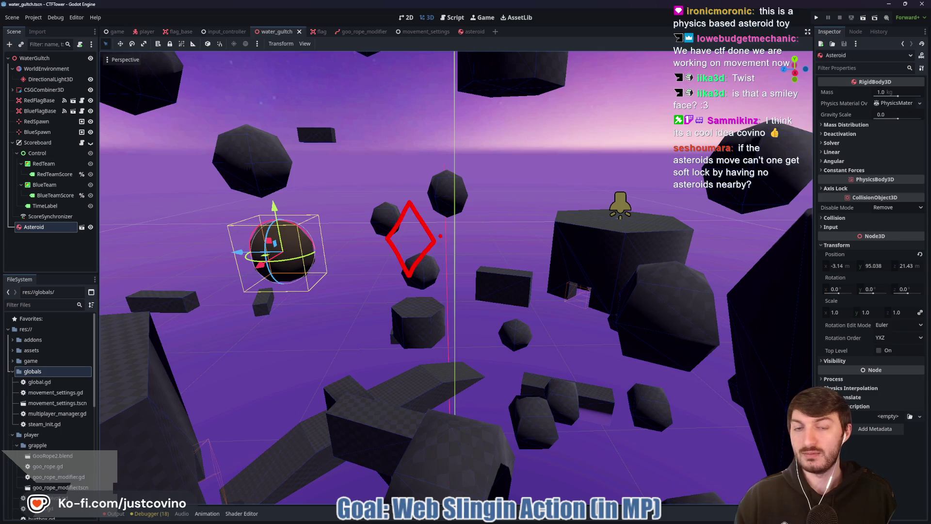
mouse_move(420, 255)
mouse_down()
mouse_move(412, 282)
mouse_move(432, 257)
mouse_up()
drag(409, 195, 424, 199)
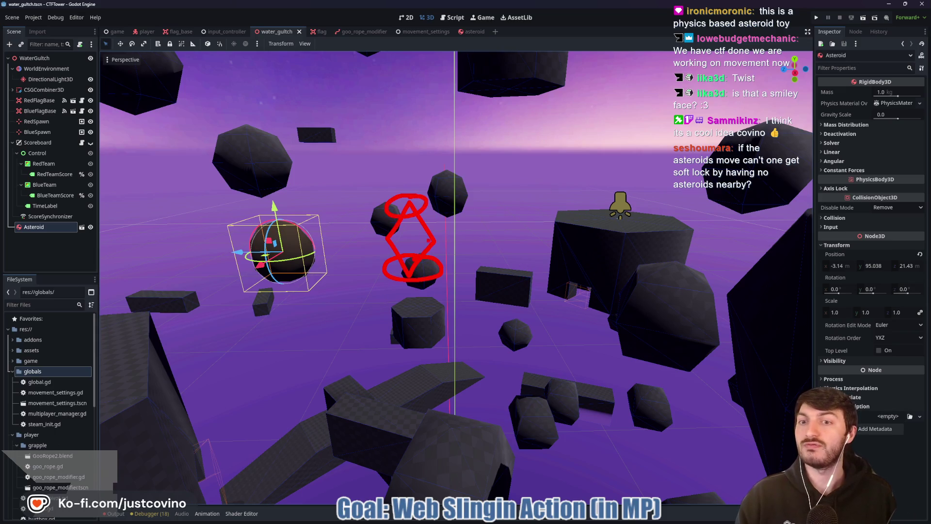
key(Escape)
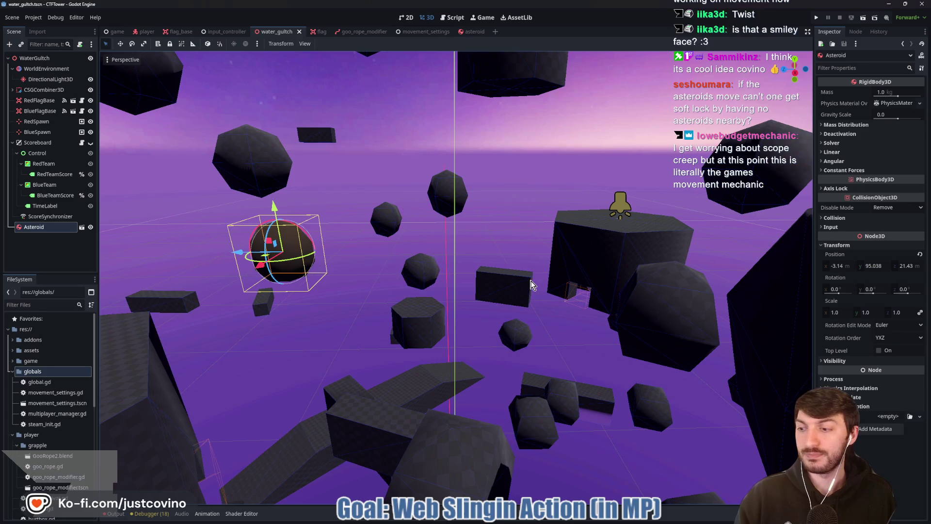
mouse_move(482, 295)
mouse_down()
mouse_move(588, 258)
mouse_move(565, 260)
mouse_up()
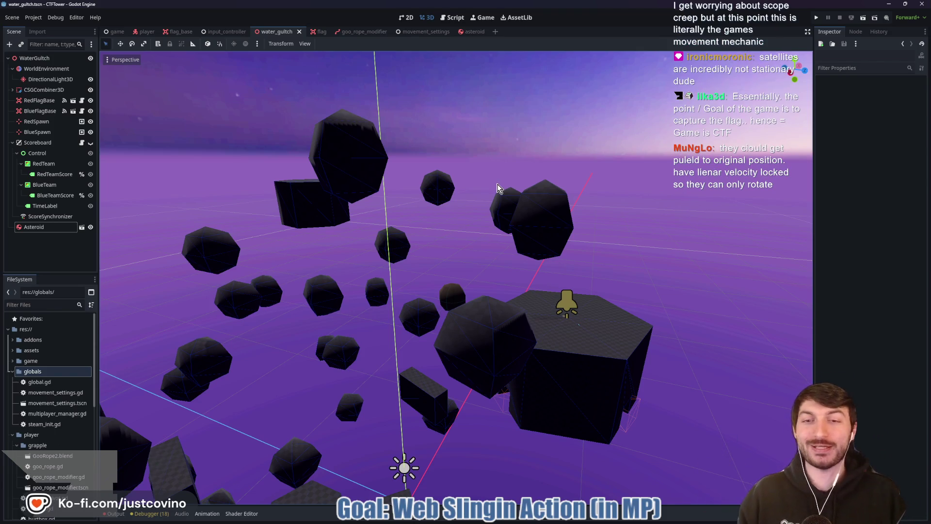
mouse_move(322, 227)
mouse_down()
mouse_move(298, 261)
mouse_move(321, 292)
mouse_up()
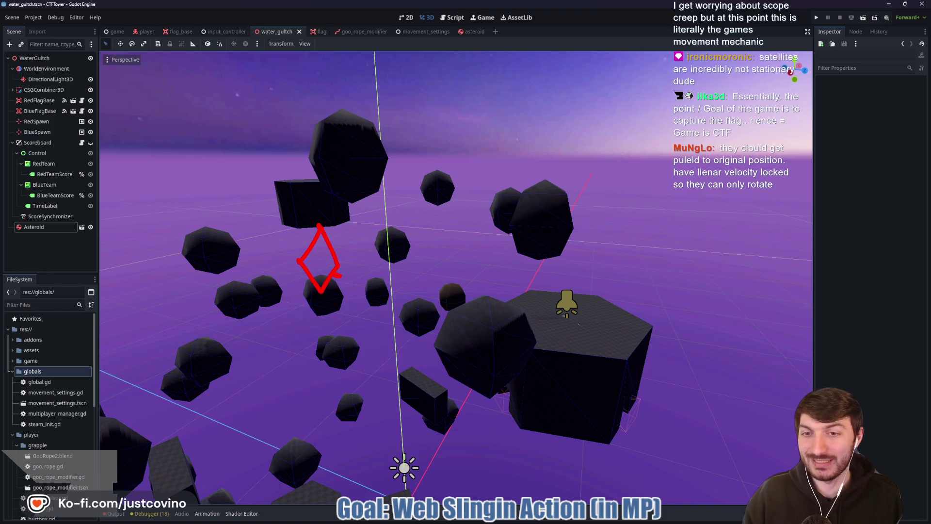
click(300, 278)
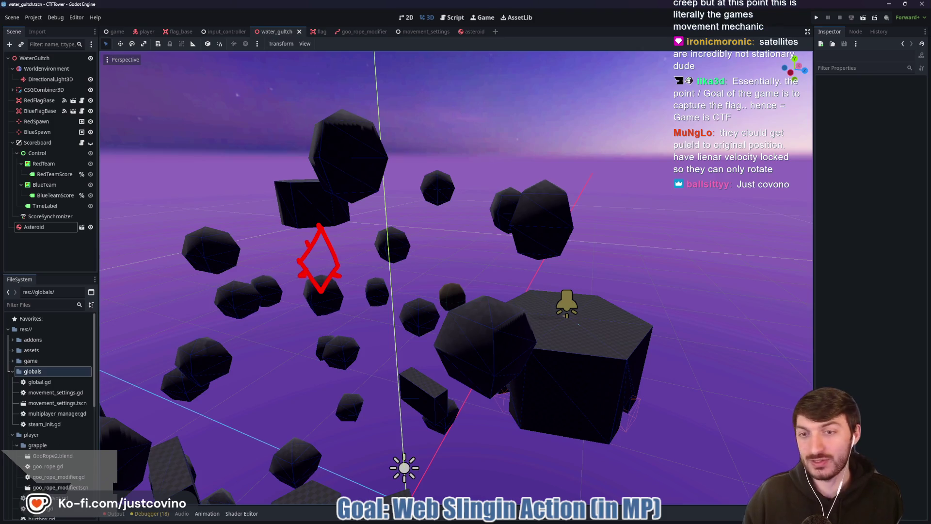
drag(328, 241, 338, 236)
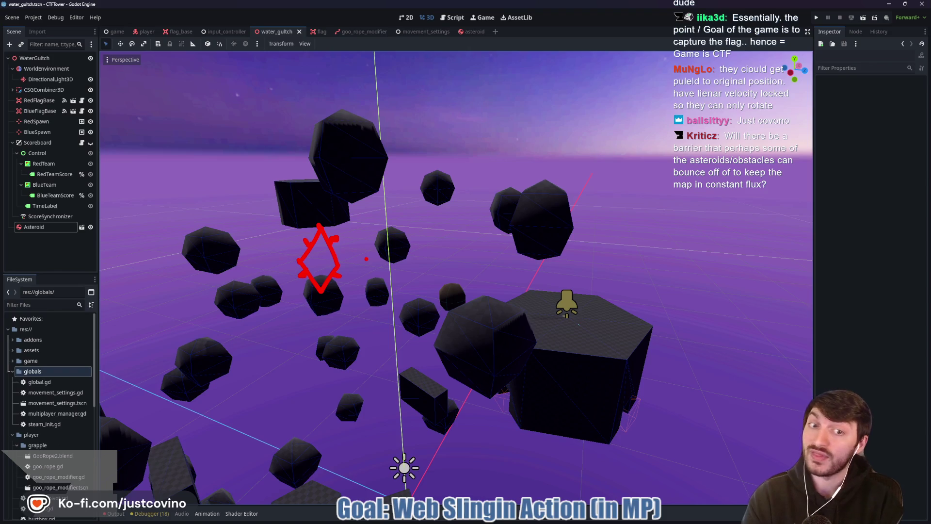
key(Escape)
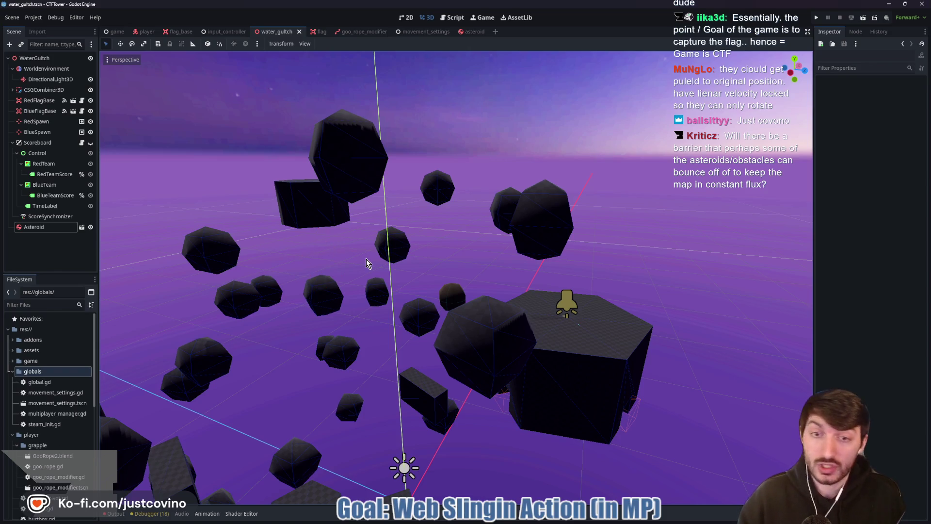
Step: Zoom out over the arena, circle the asteroid field in red, add yellow marks, then clear them
mouse_move(514, 224)
mouse_down()
mouse_move(485, 219)
mouse_move(514, 230)
mouse_up()
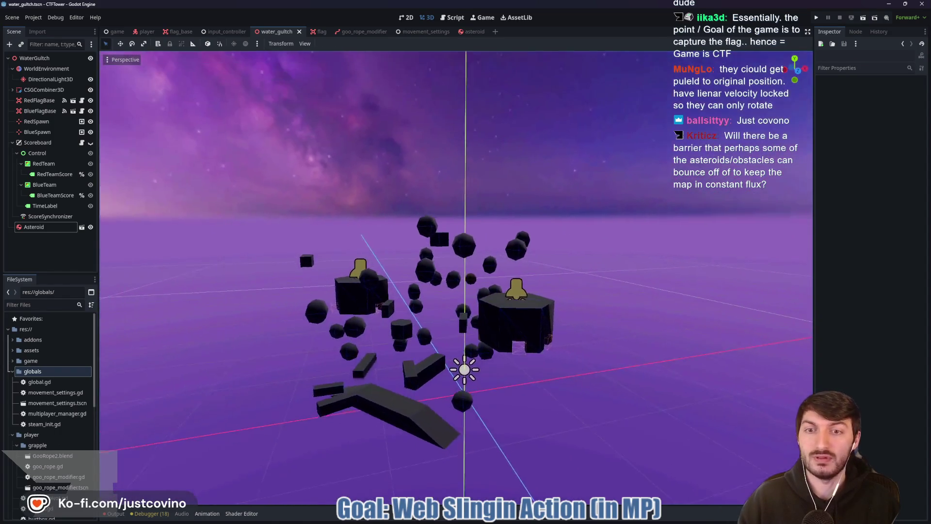
mouse_move(588, 146)
mouse_down()
mouse_move(212, 261)
mouse_move(664, 271)
mouse_move(520, 162)
mouse_up()
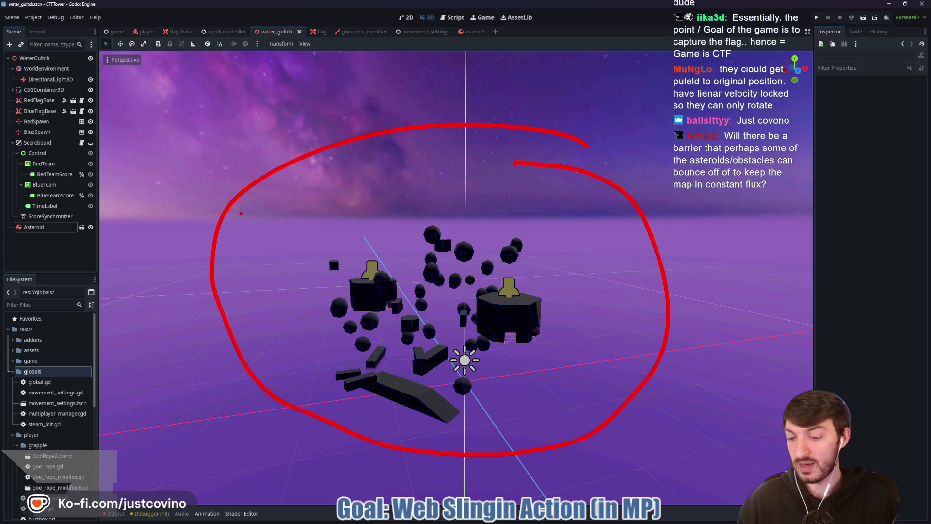
key(y)
drag(248, 202, 336, 246)
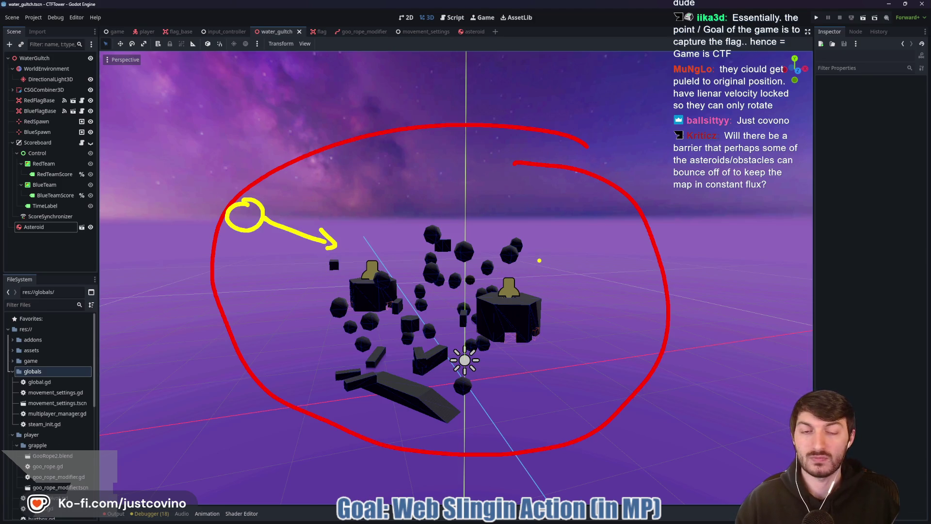
drag(510, 157, 504, 154)
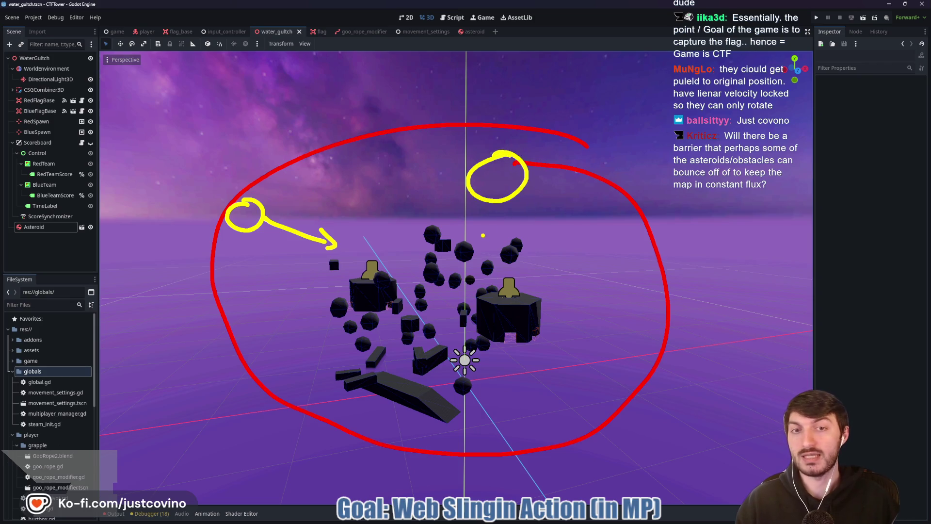
drag(485, 210, 469, 259)
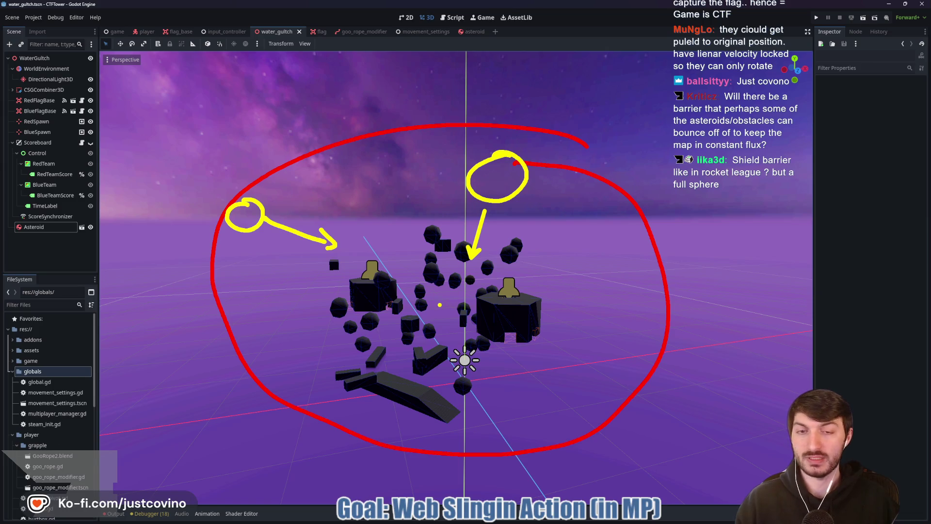
key(Escape)
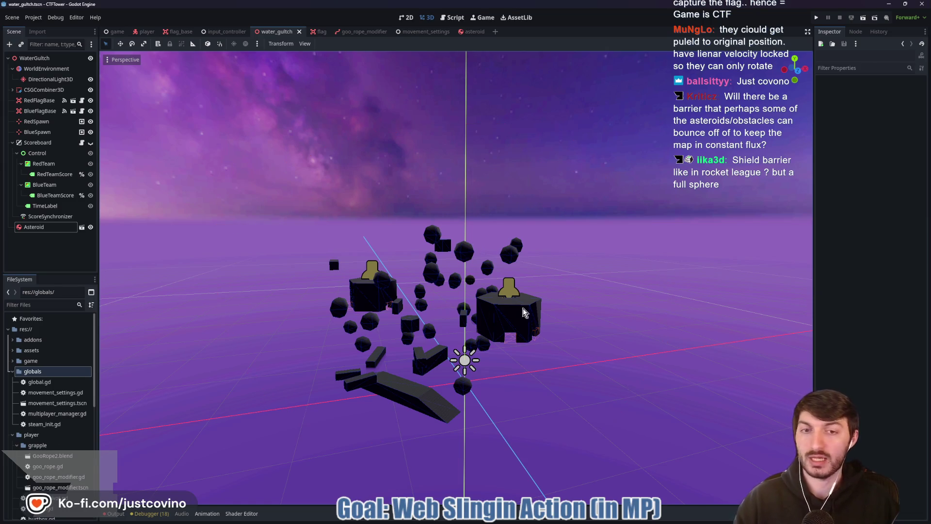
scroll(456, 277, up, 3)
scroll(570, 304, up, 5)
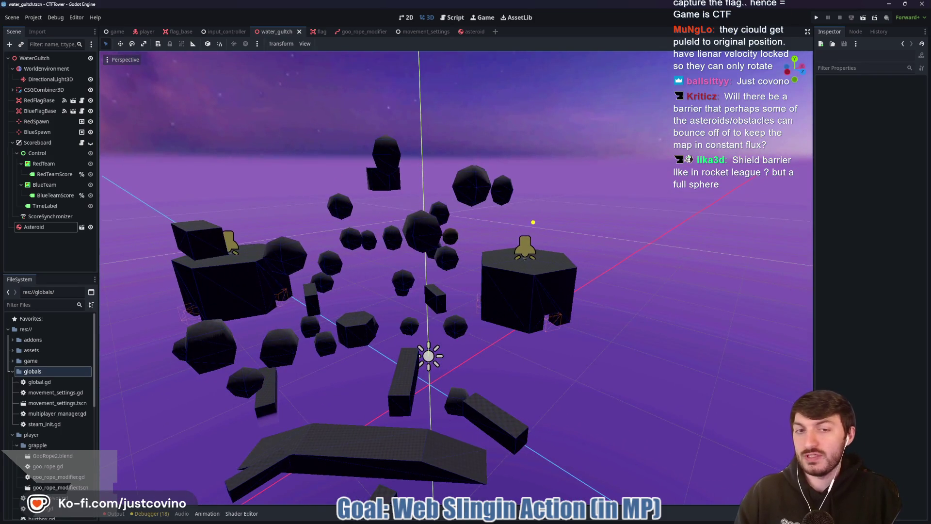
mouse_move(533, 222)
mouse_down()
mouse_move(596, 243)
mouse_move(506, 230)
mouse_up()
mouse_move(262, 228)
mouse_down()
mouse_move(296, 225)
mouse_move(199, 252)
mouse_up()
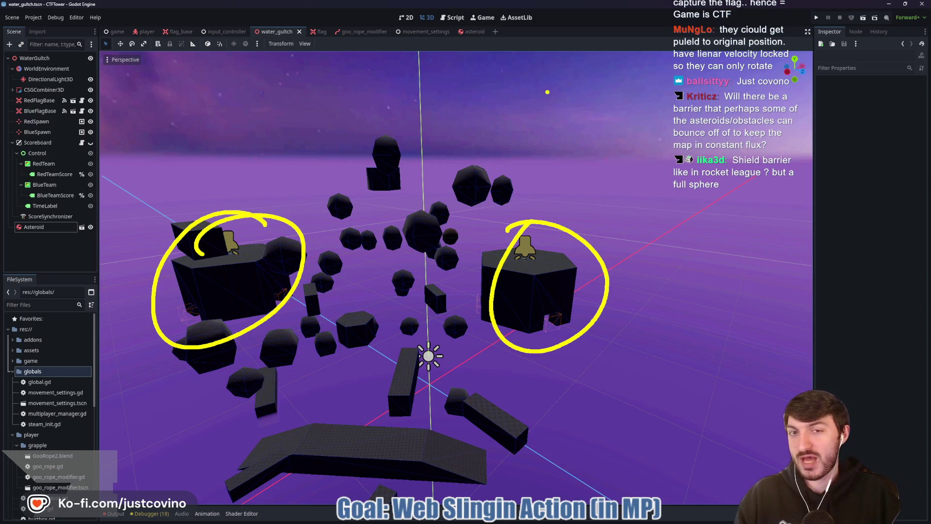
mouse_move(668, 136)
mouse_down()
mouse_move(303, 65)
mouse_move(287, 488)
mouse_move(710, 225)
mouse_move(596, 101)
mouse_up()
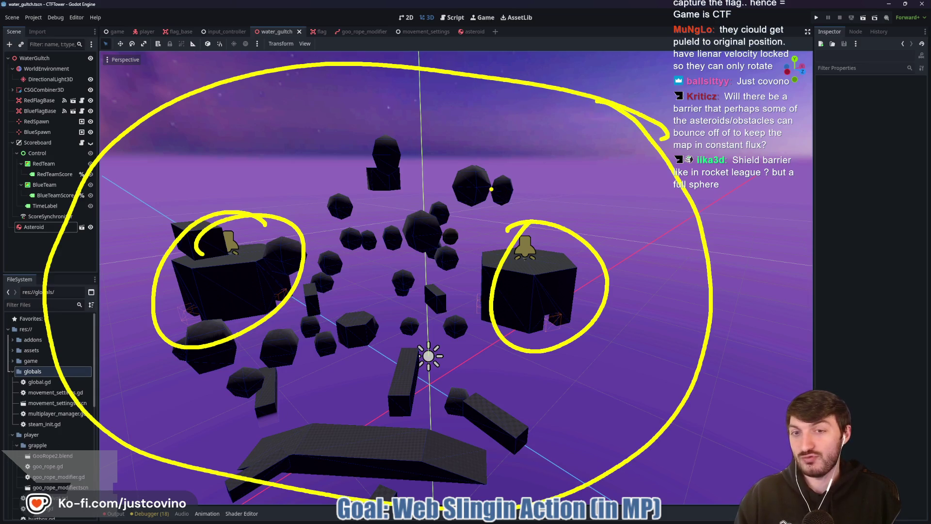
mouse_move(214, 111)
mouse_down()
mouse_move(78, 249)
mouse_move(197, 453)
mouse_move(599, 441)
mouse_move(369, 111)
mouse_move(175, 138)
mouse_up()
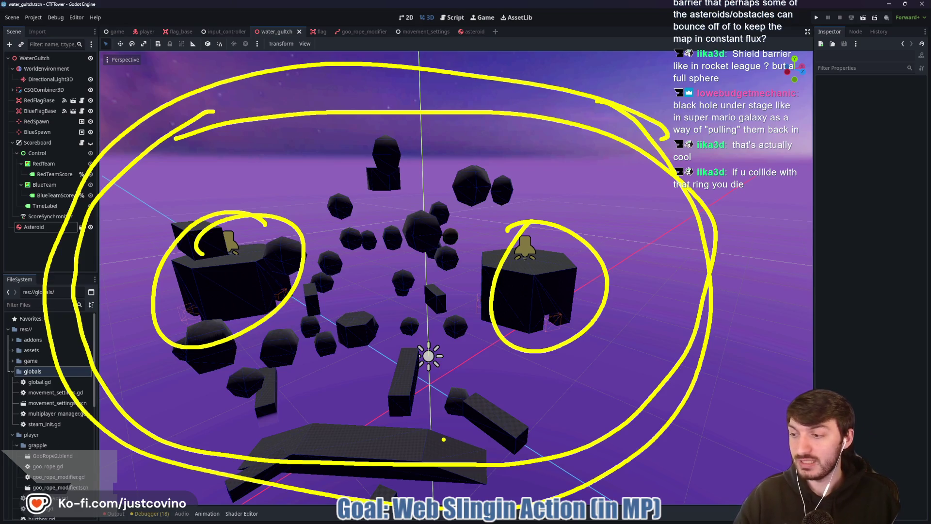
key(Escape)
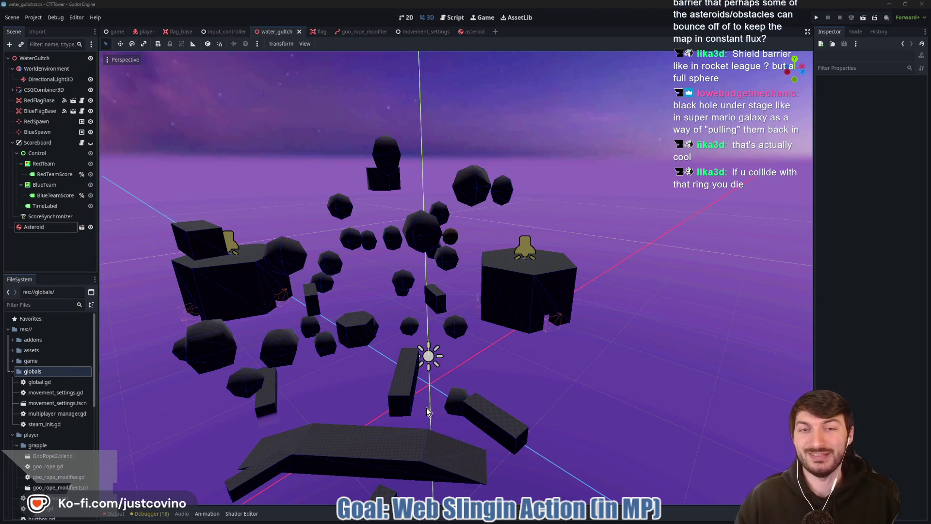
Step: Save the water_gultch level with Ctrl+S
scroll(443, 439, up, 5)
scroll(456, 278, up, 5)
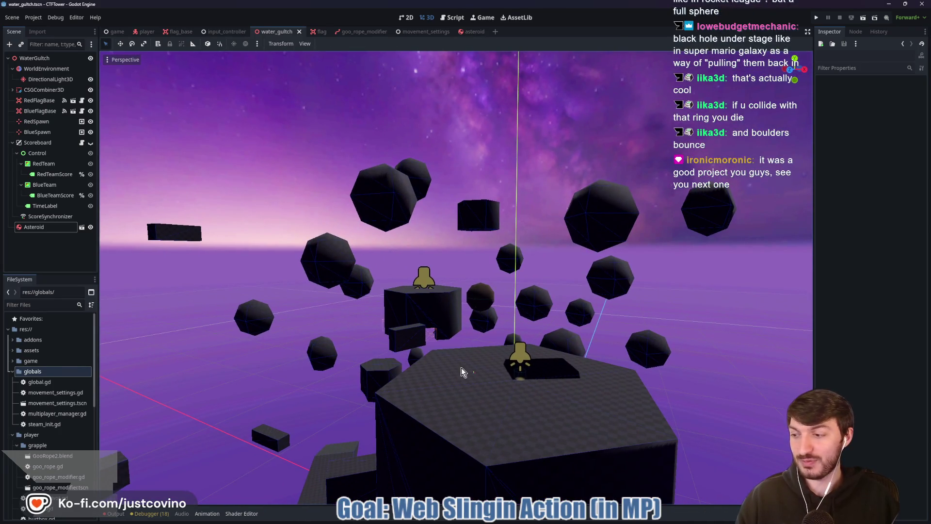
key(ctrl+s)
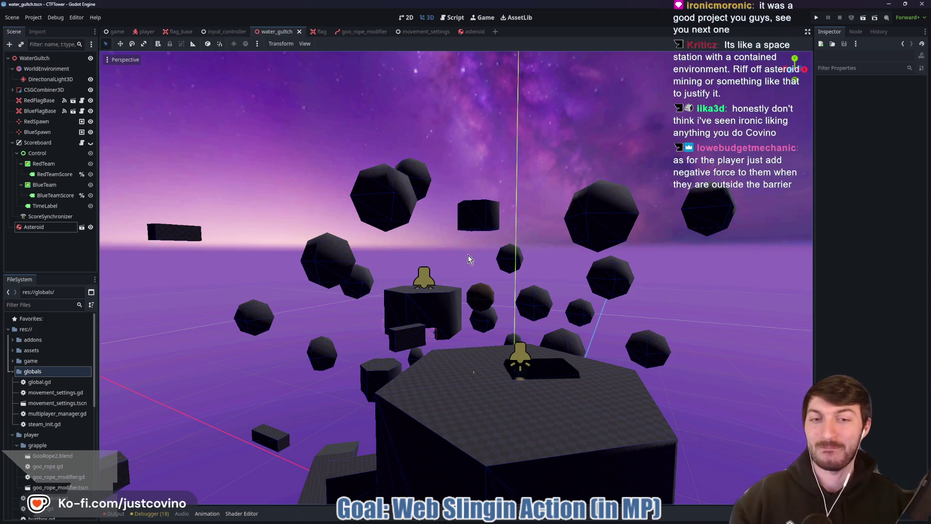
Step: Fly and orbit around the bell platform, then launch the game in two debug windows
key(w)
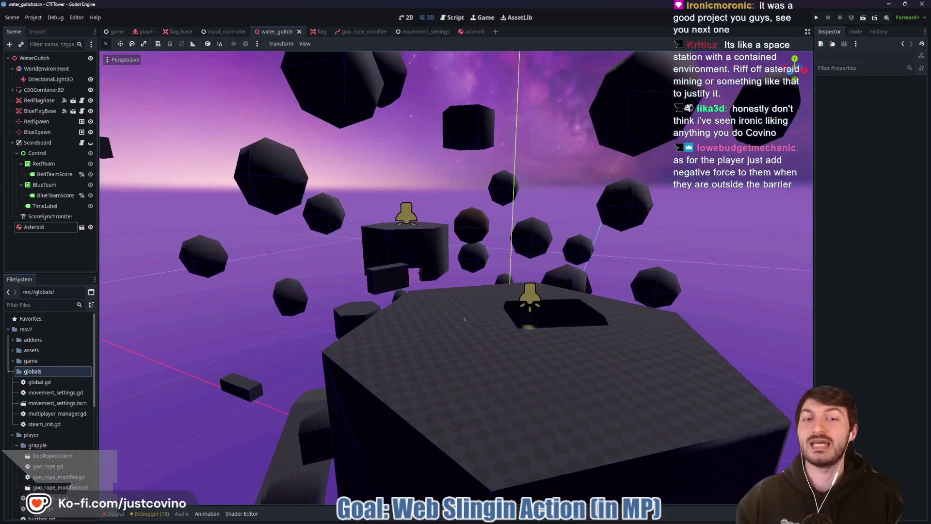
key(w)
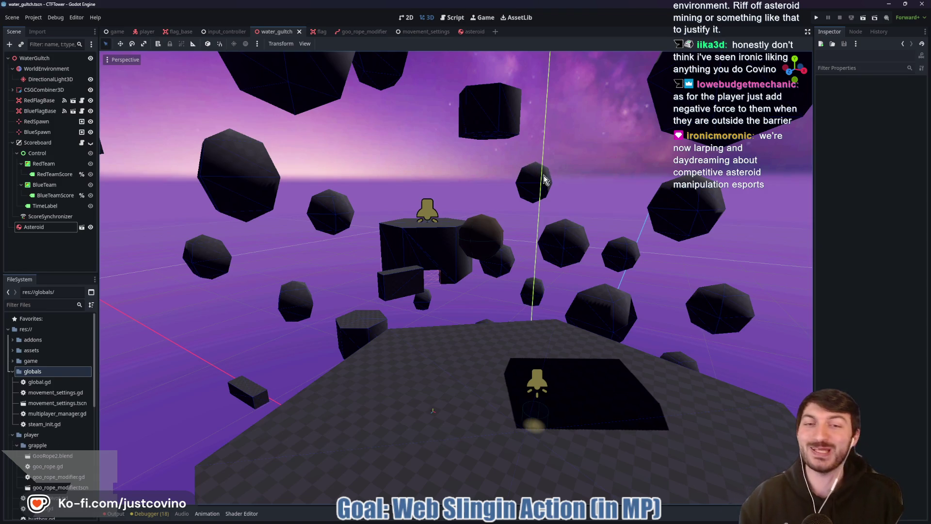
drag(577, 173, 600, 165)
mouse_move(348, 158)
mouse_down()
mouse_move(439, 220)
mouse_move(478, 301)
mouse_move(464, 462)
mouse_move(566, 461)
mouse_move(550, 432)
mouse_up()
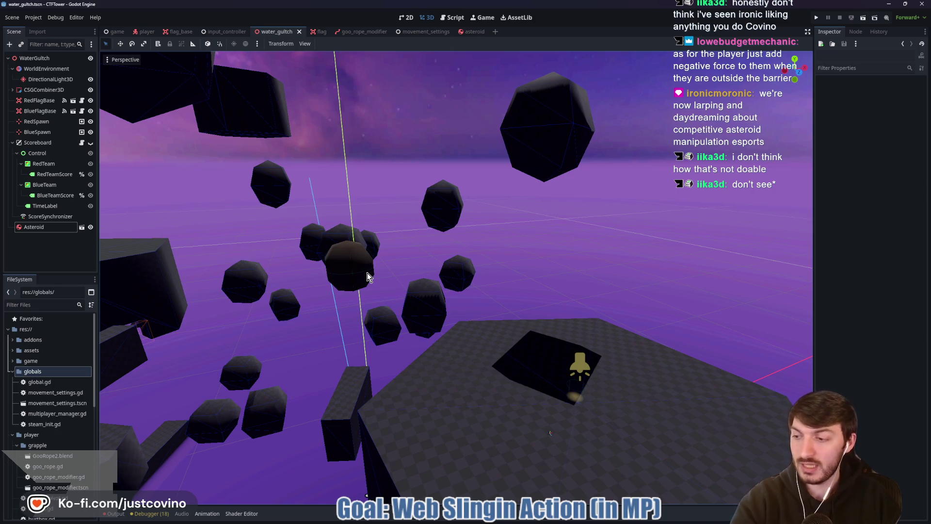
drag(536, 262, 469, 284)
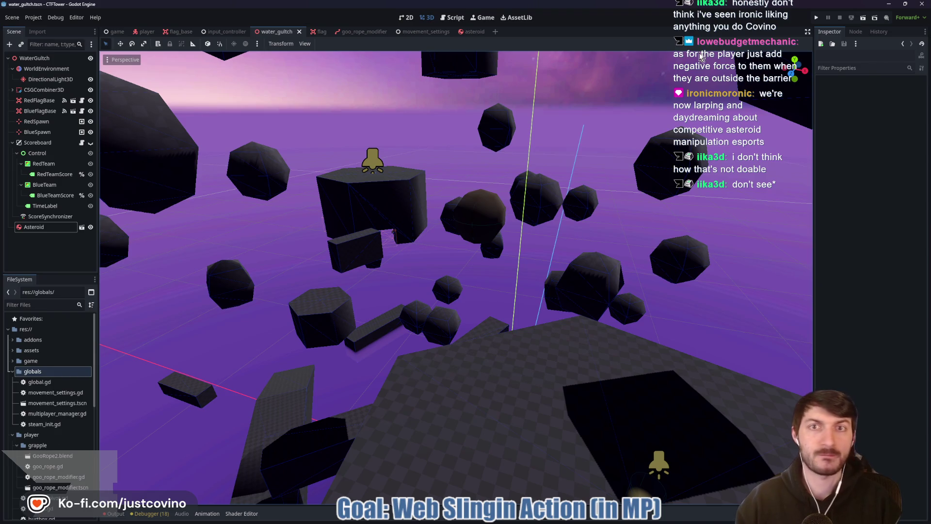
click(816, 18)
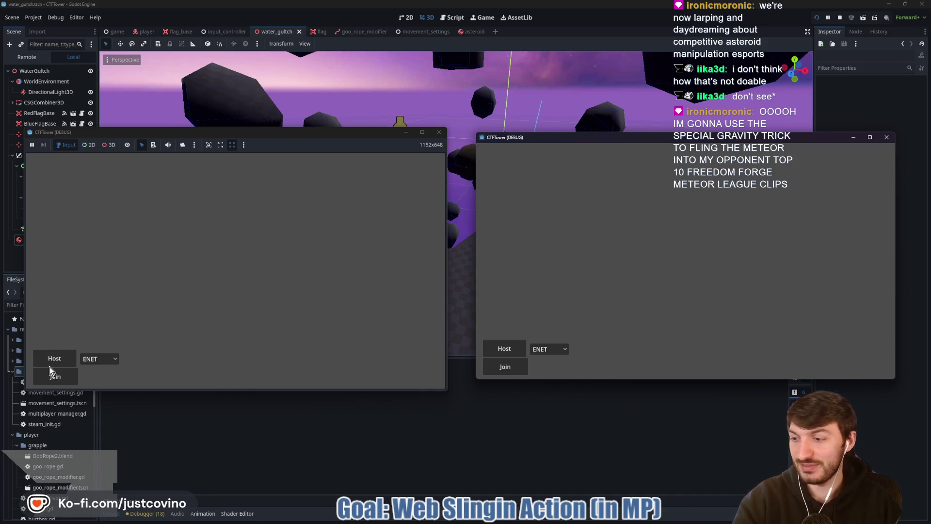
Step: Host the game in the left window, join from the right, and start the match
click(49, 371)
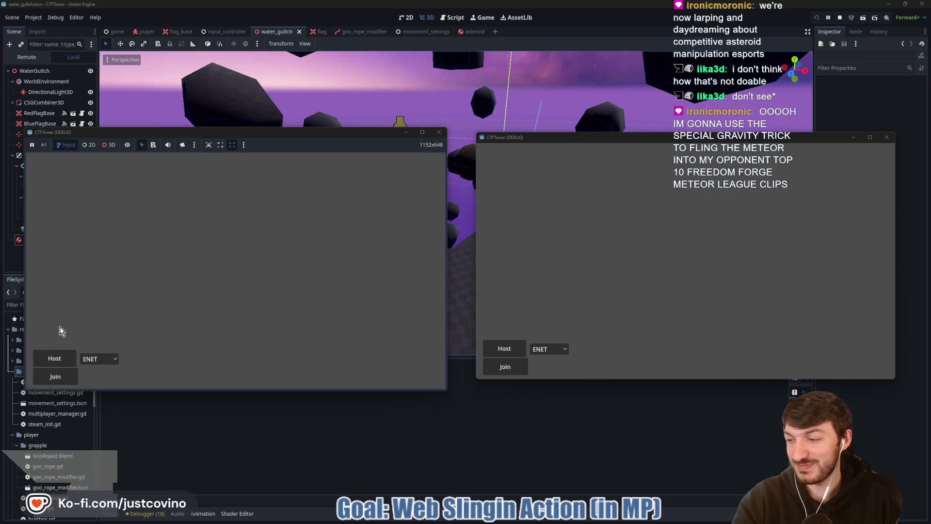
click(59, 365)
click(505, 367)
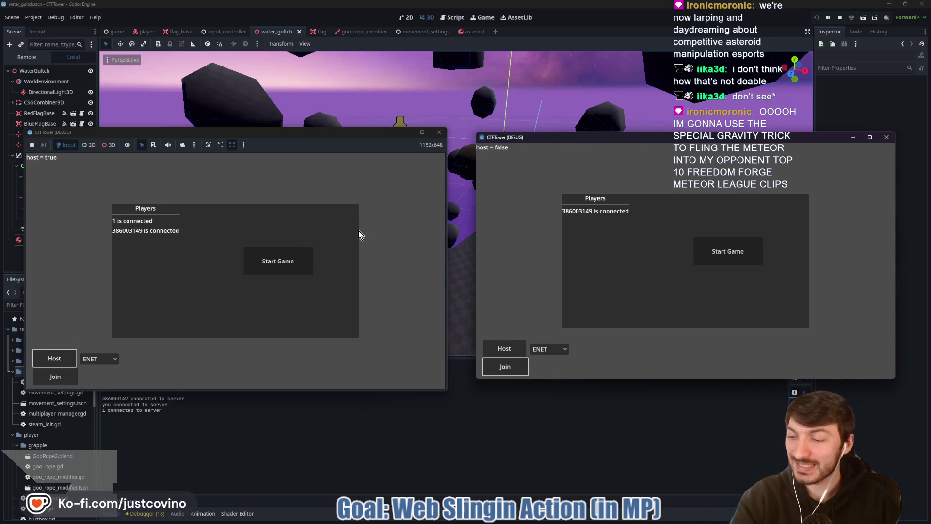
click(291, 262)
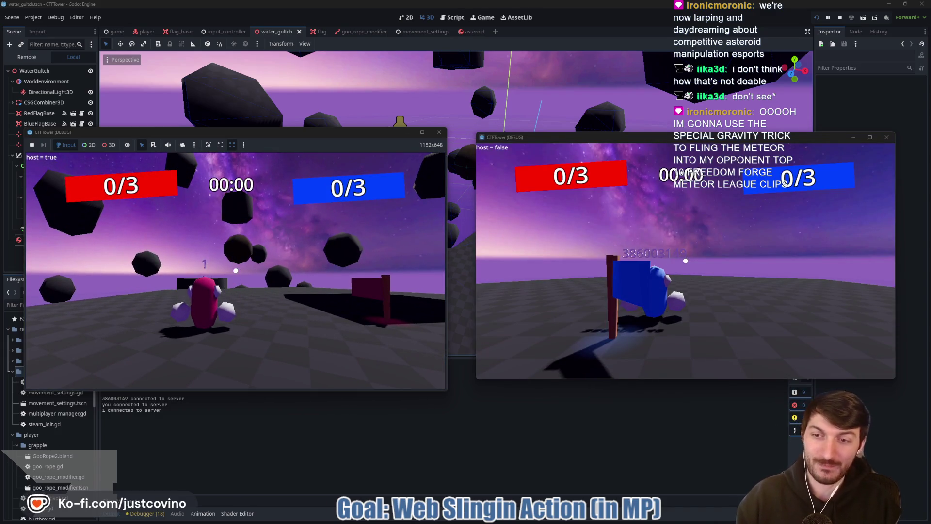
key(super)
key(super)
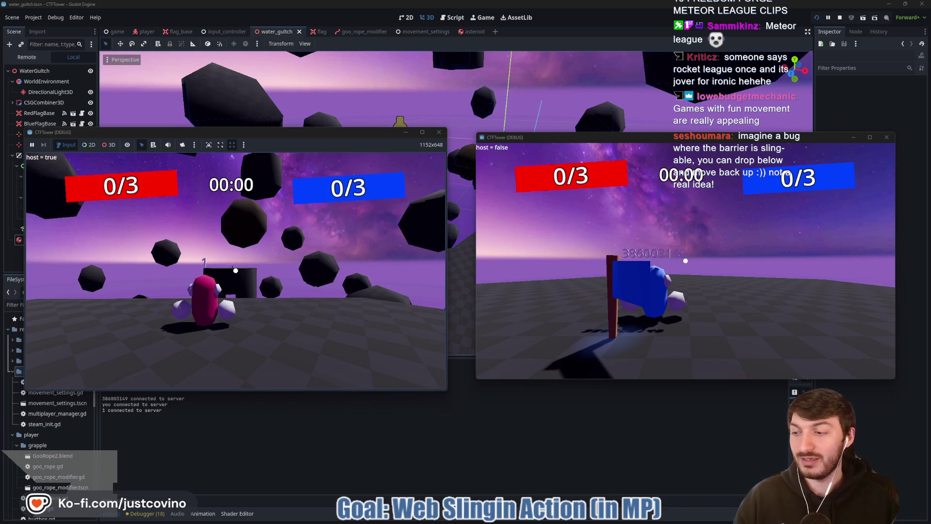
Step: Playtest as the red player, walking and grappling among the rocks, then stop with F8
key(w)
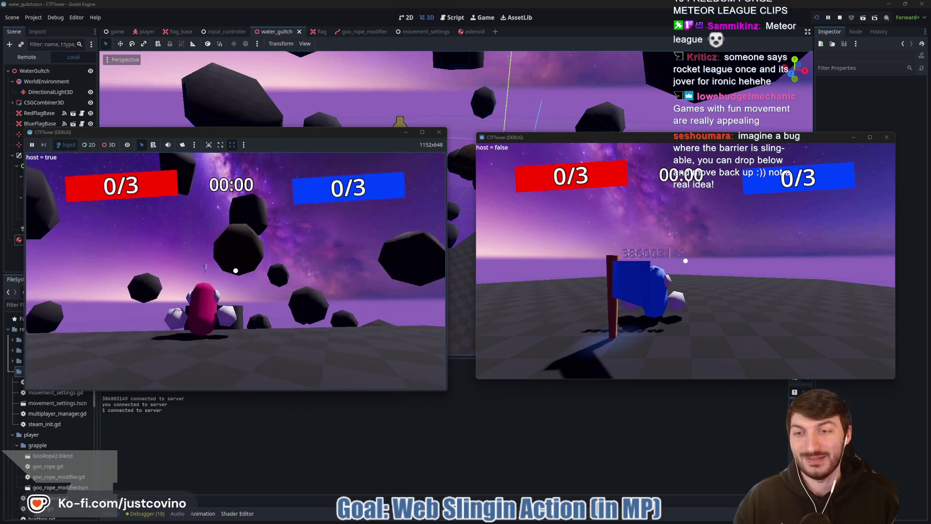
click(236, 270)
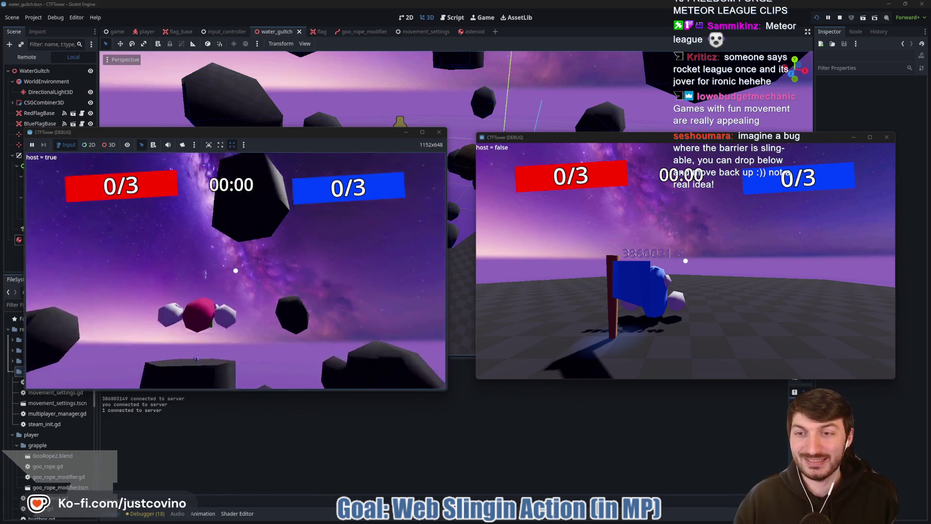
click(235, 270)
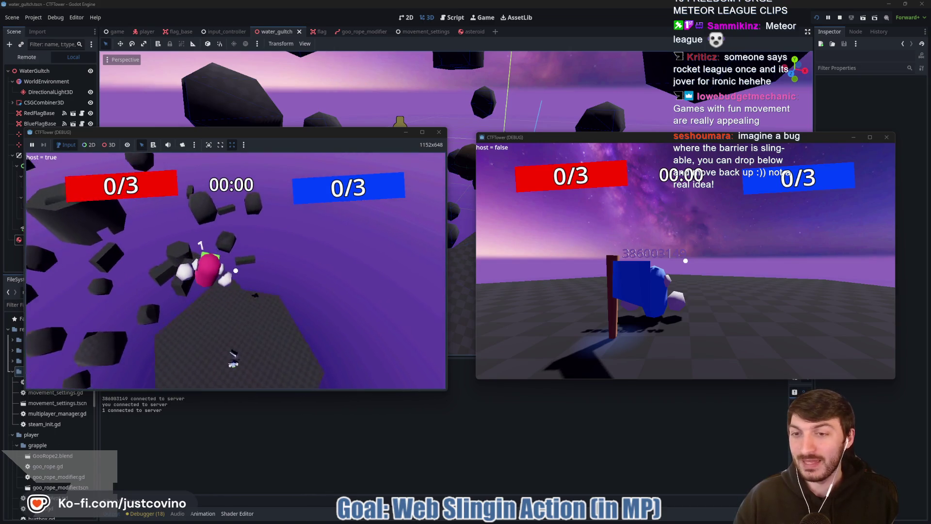
key(w)
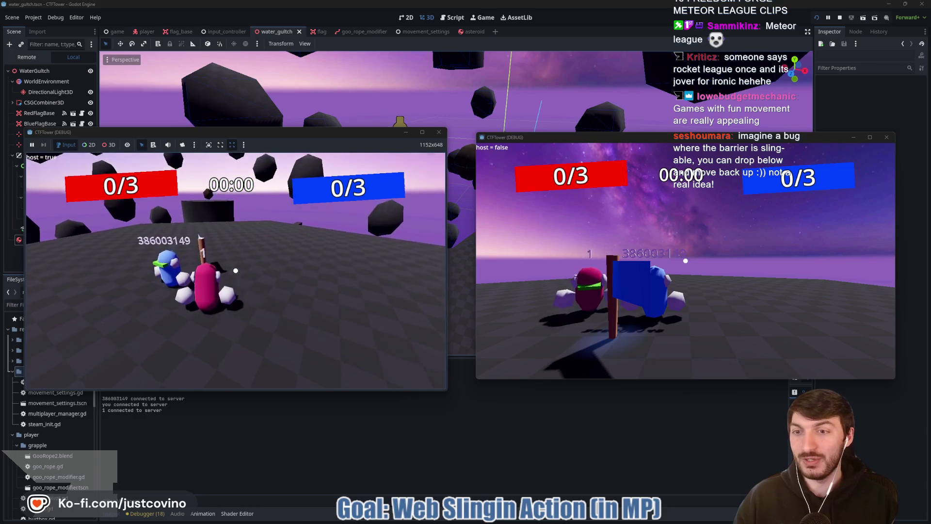
key(w)
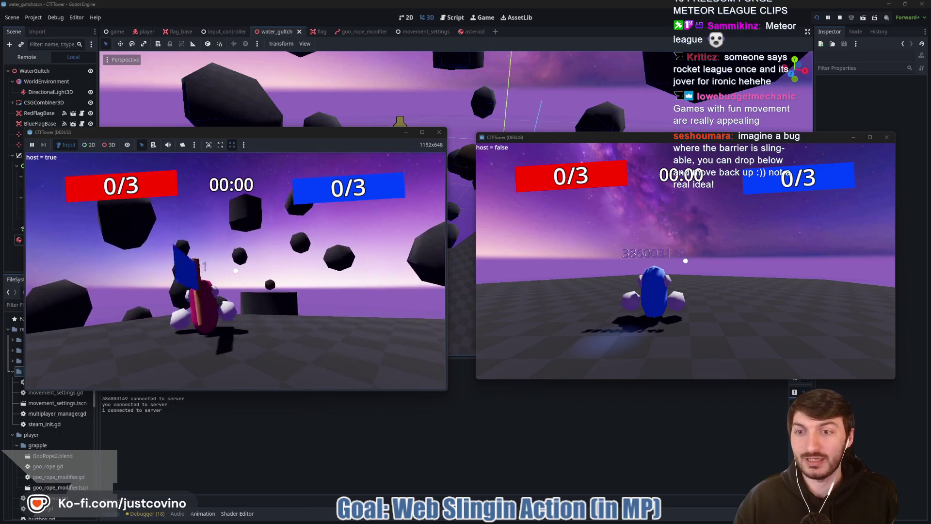
key(w)
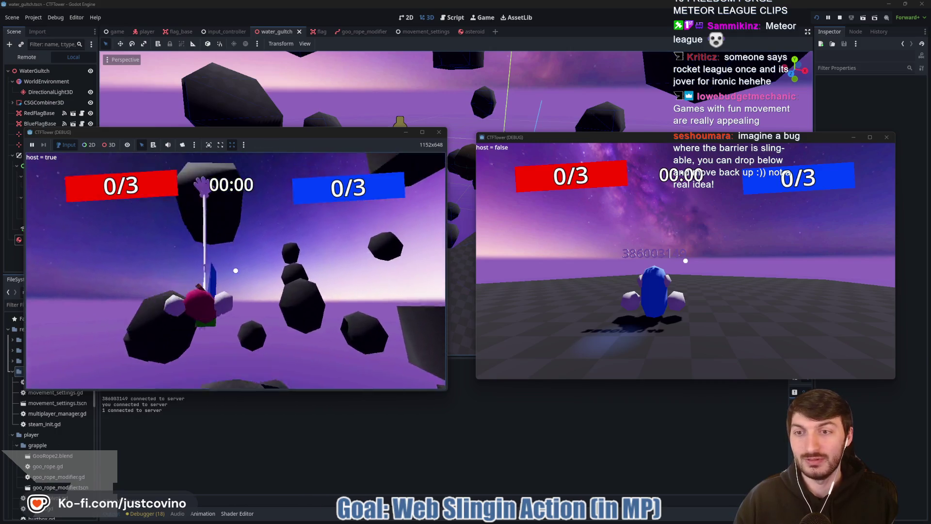
key(w)
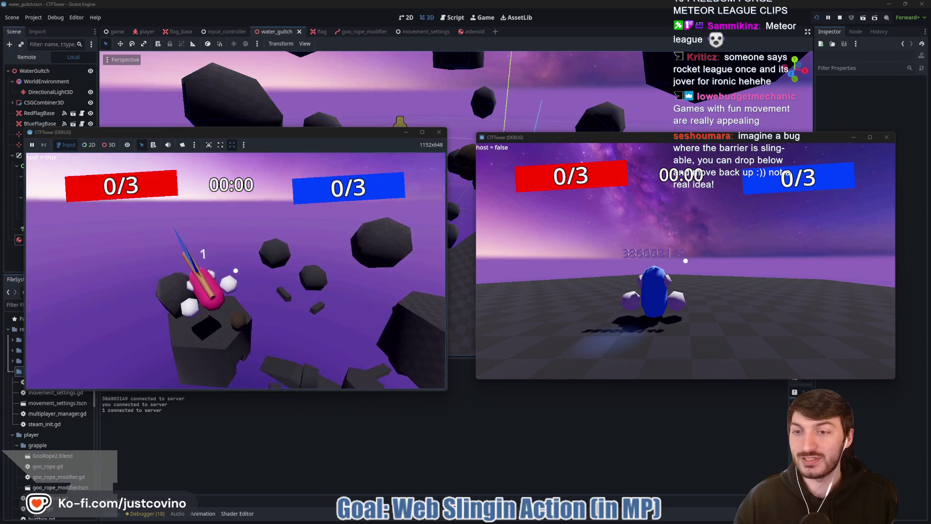
click(235, 270)
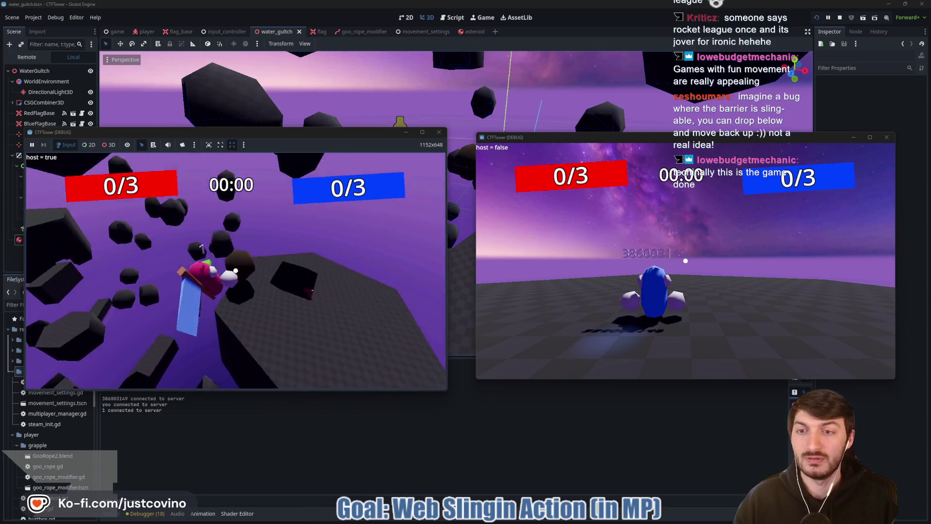
click(235, 270)
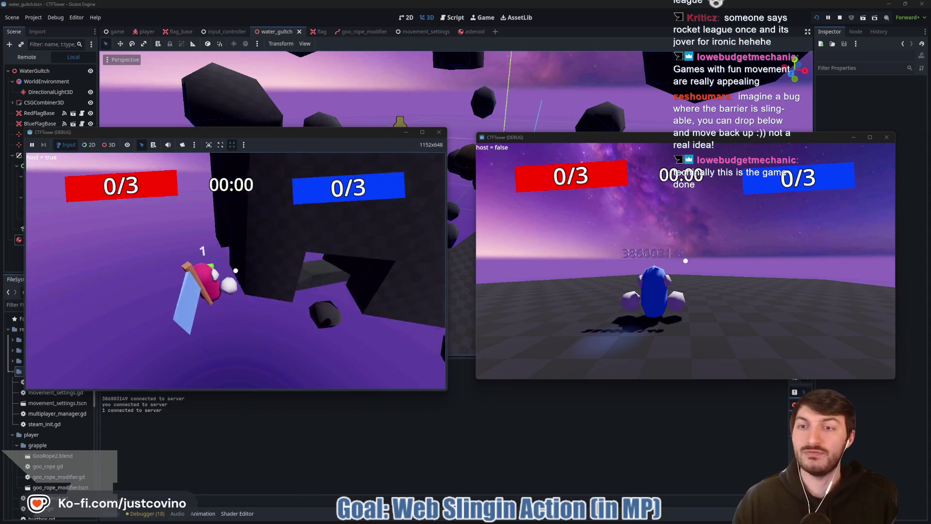
click(236, 270)
key(F8)
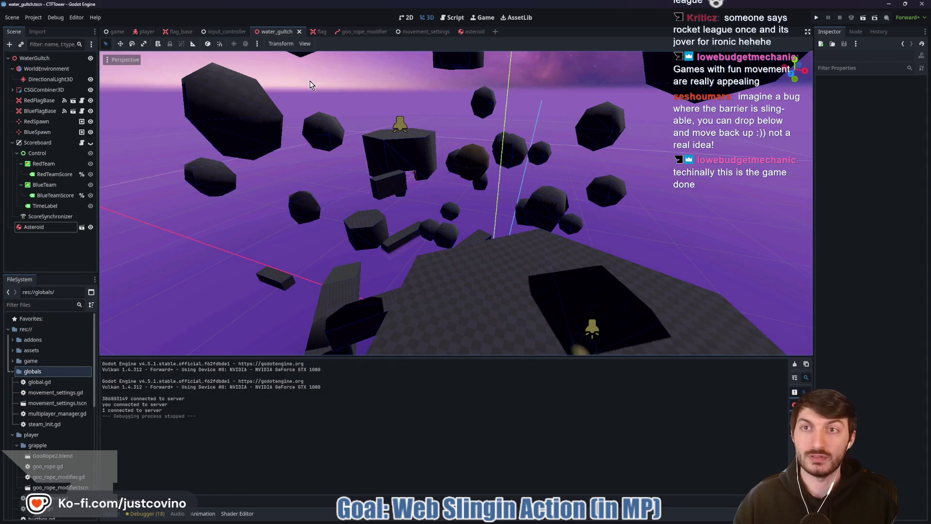
Step: Switch to the player scene tab and open its player.gd script
click(142, 35)
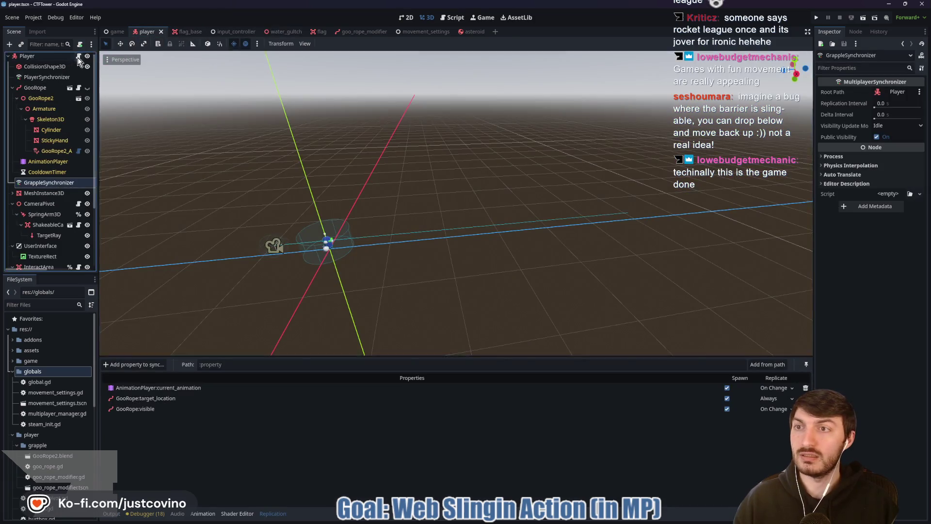
click(79, 56)
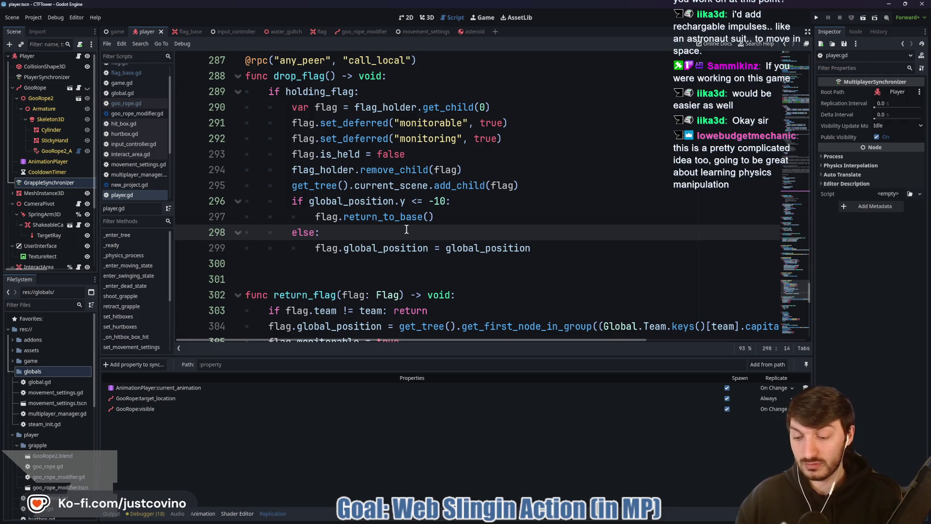
scroll(449, 250, down, 2)
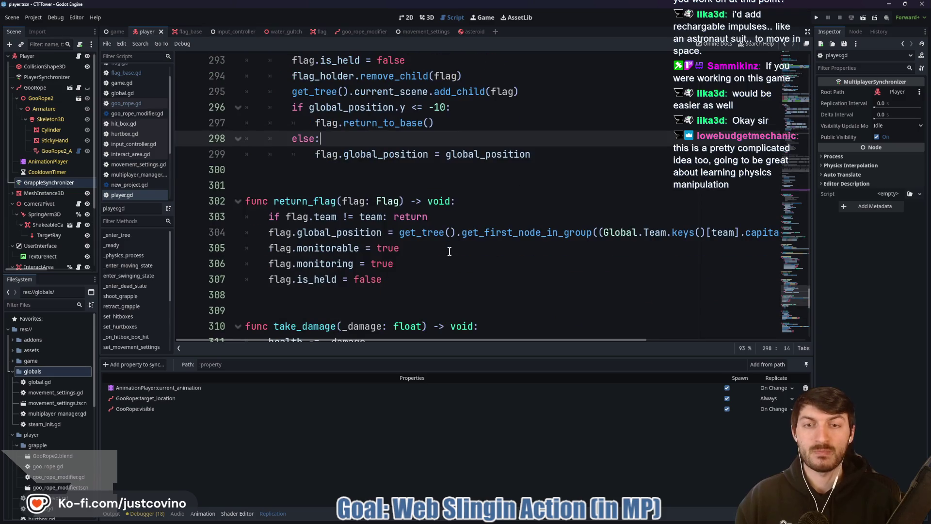
click(394, 173)
click(471, 31)
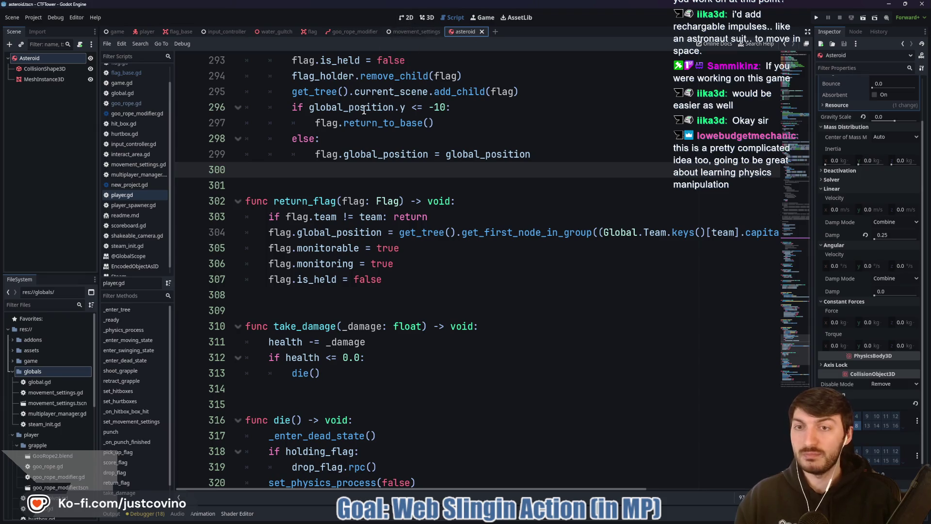
click(145, 33)
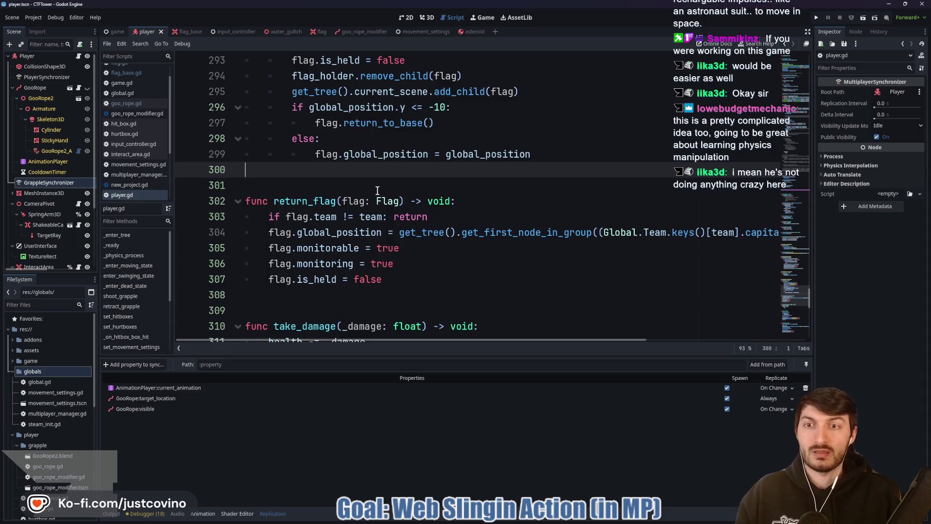
scroll(381, 184, down, 2)
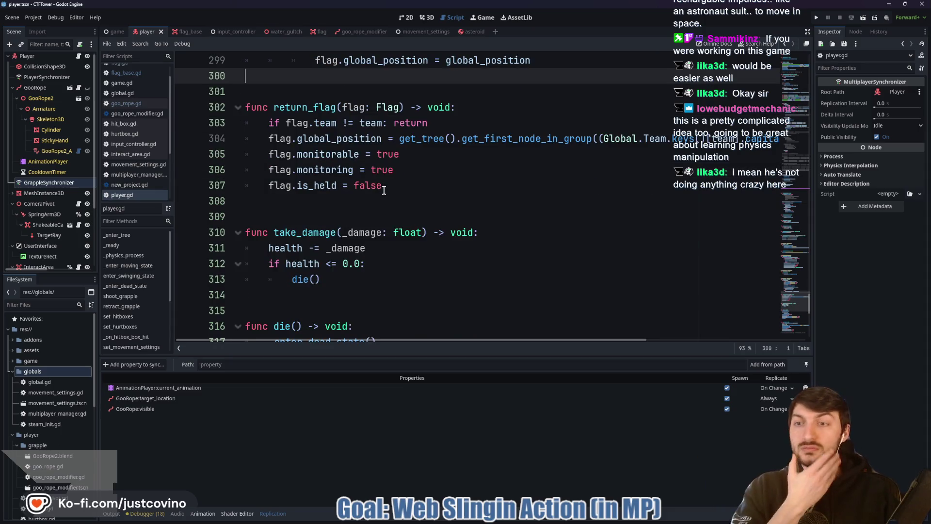
scroll(384, 191, up, 3)
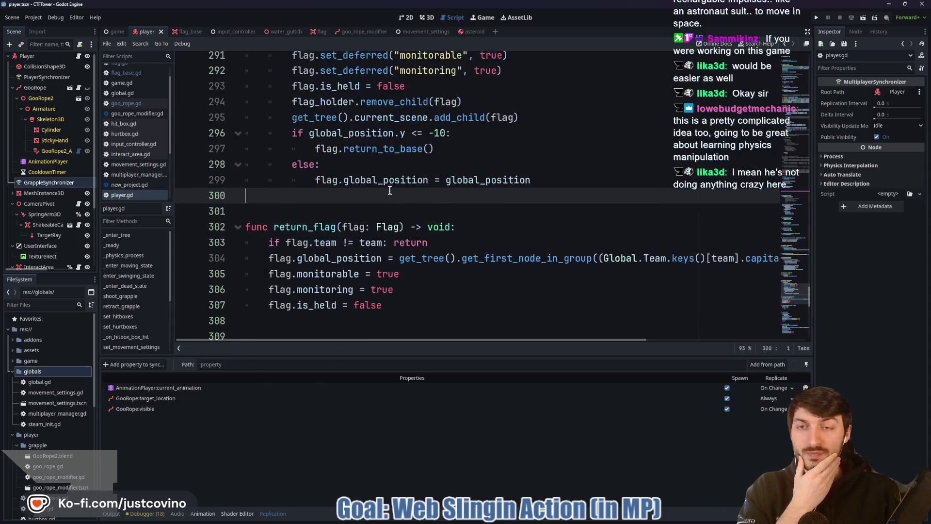
scroll(382, 222, up, 4)
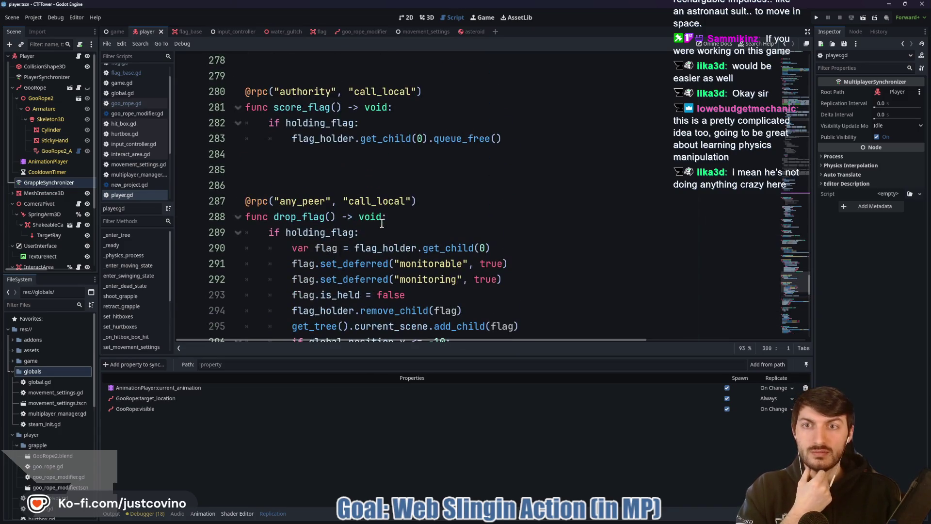
scroll(378, 221, up, 14)
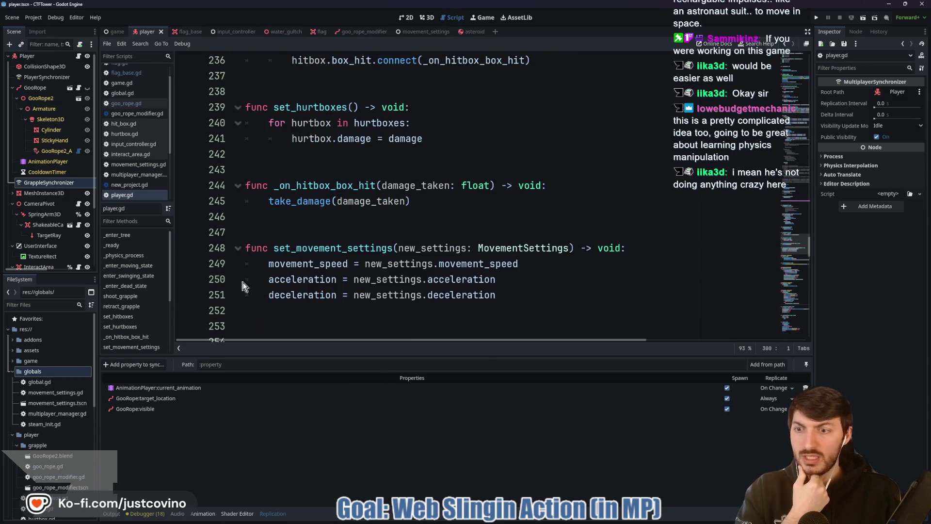
click(111, 517)
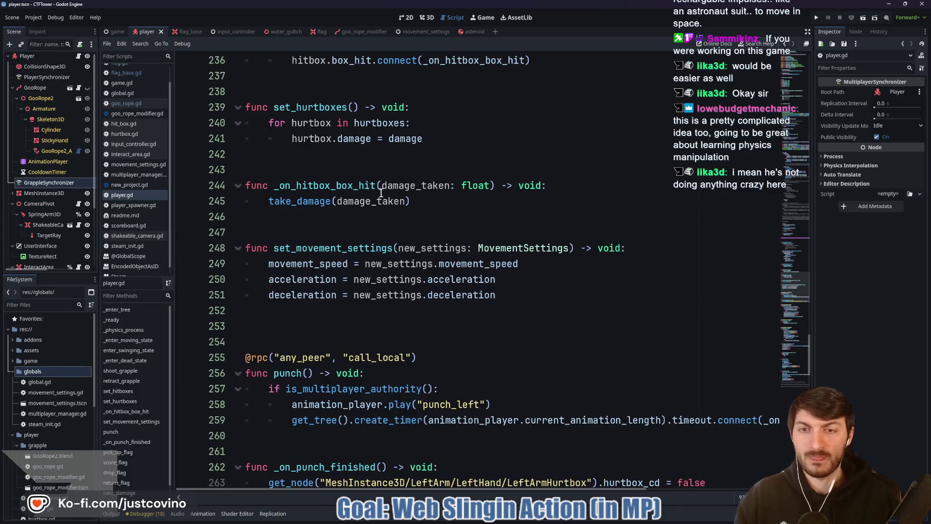
scroll(381, 192, up, 20)
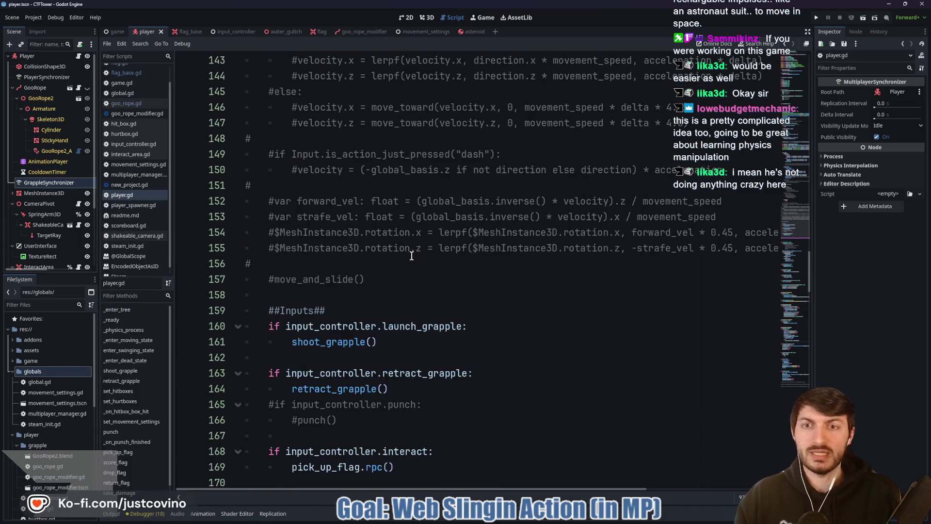
scroll(411, 256, up, 5)
scroll(421, 261, up, 9)
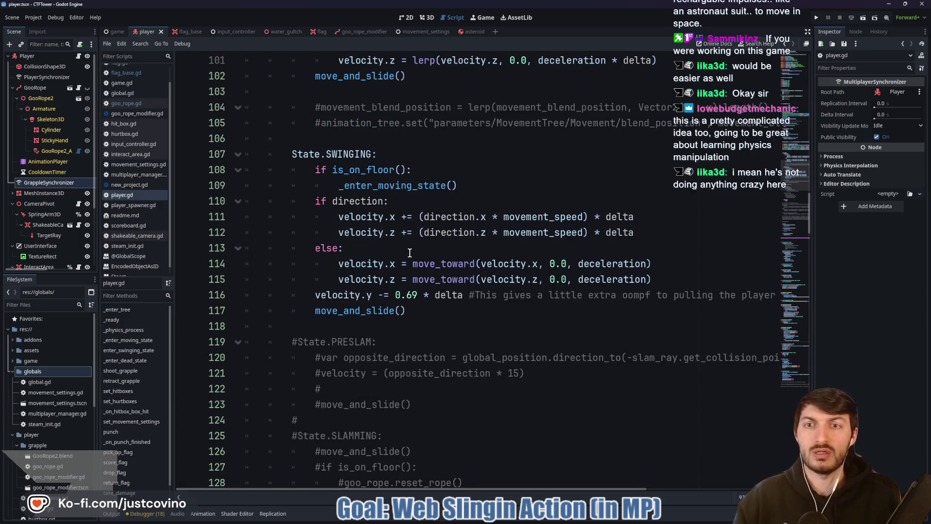
double_click(369, 201)
scroll(517, 233, up, 8)
scroll(516, 234, up, 4)
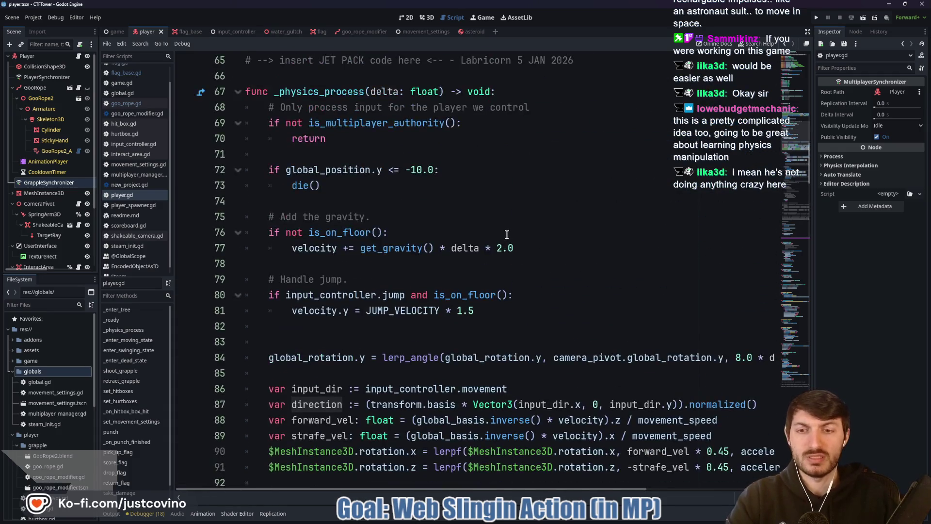
scroll(504, 234, down, 3)
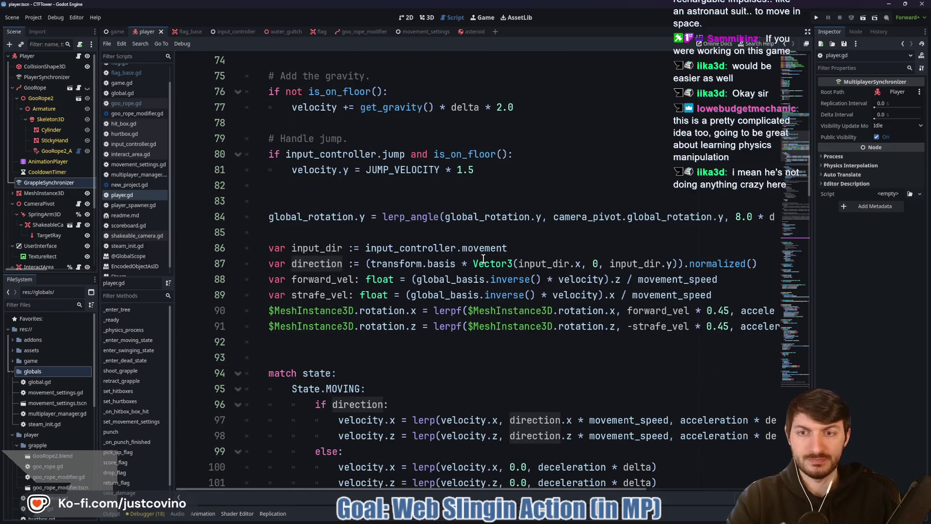
scroll(485, 259, down, 10)
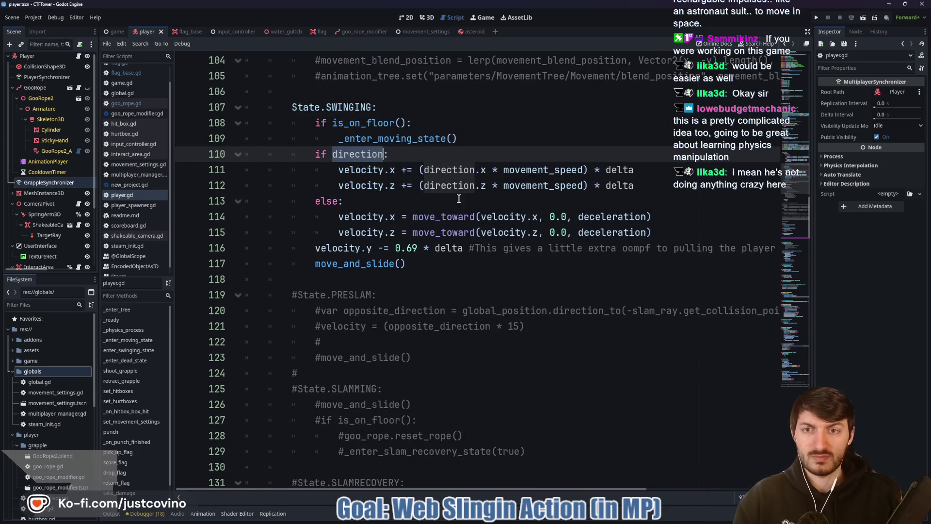
scroll(448, 230, up, 1)
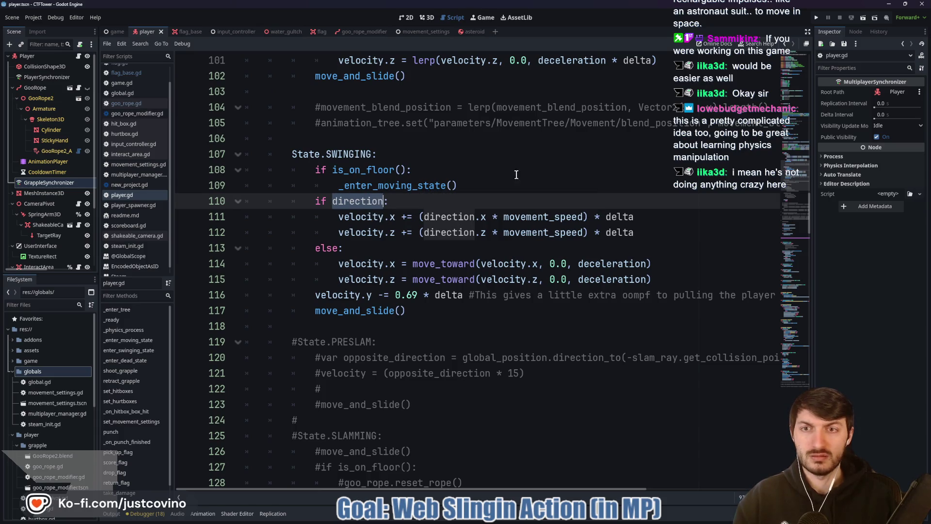
double_click(398, 185)
scroll(524, 242, up, 10)
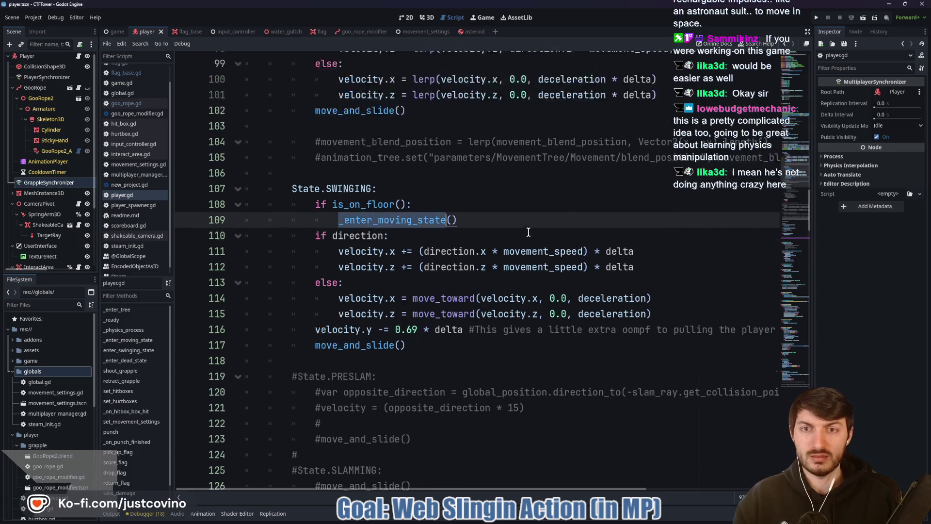
scroll(519, 242, down, 6)
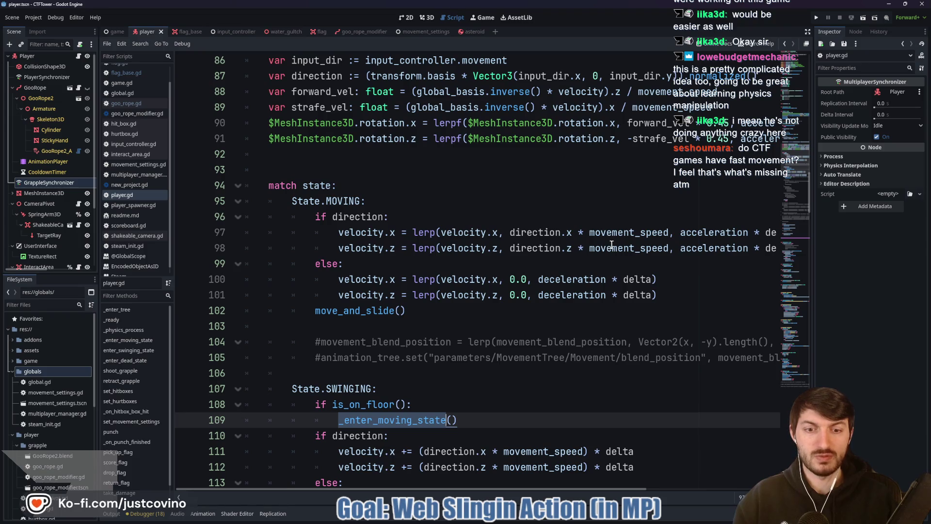
scroll(504, 427, down, 4)
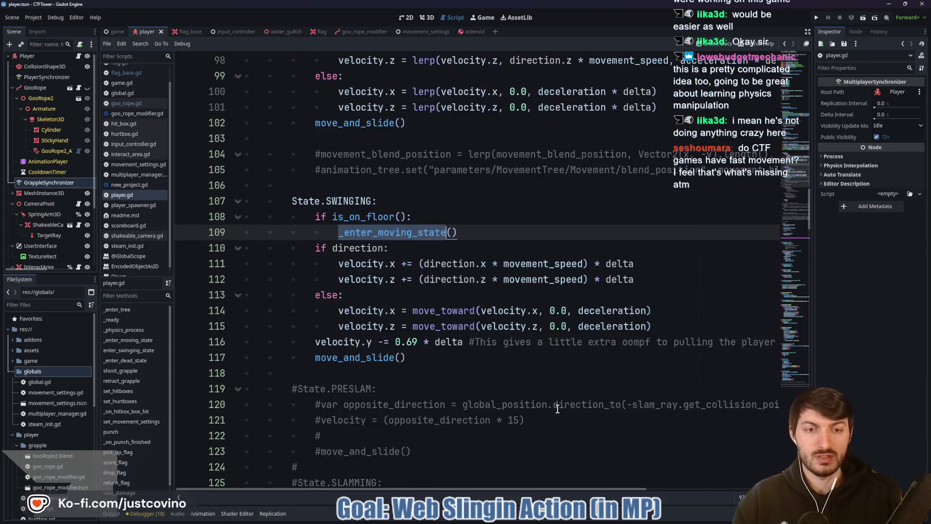
scroll(558, 339, up, 3)
scroll(606, 243, down, 4)
click(595, 217)
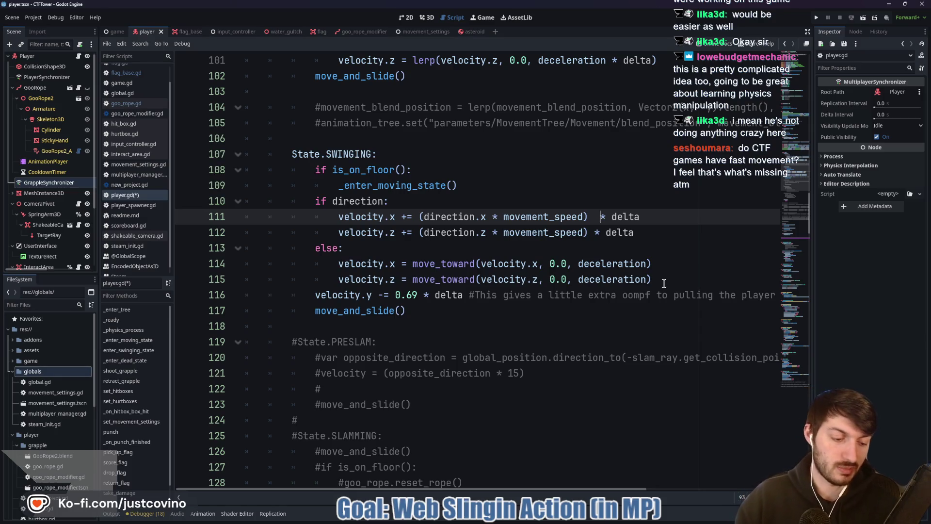
Step: On line 111, change '* delta' to '* (2.0 * delta)'
text(2)
click(592, 232)
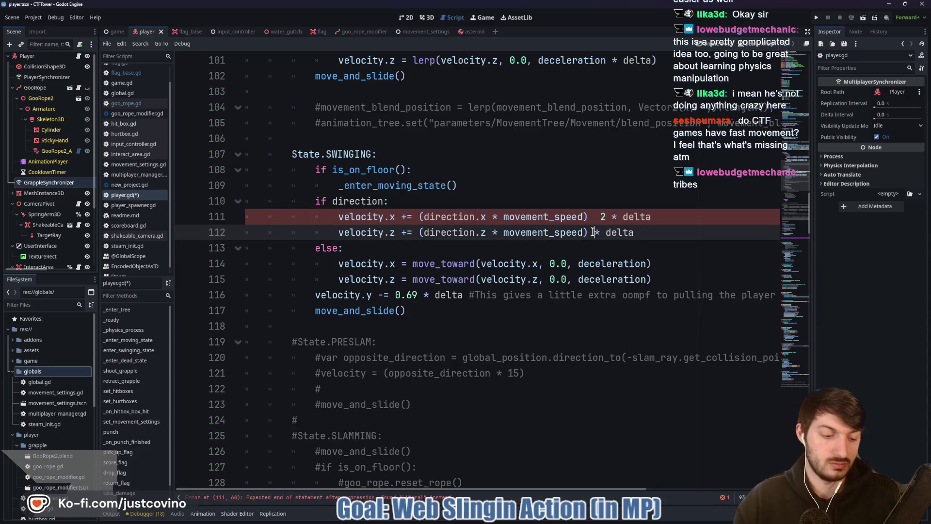
text(2.0)
click(613, 217)
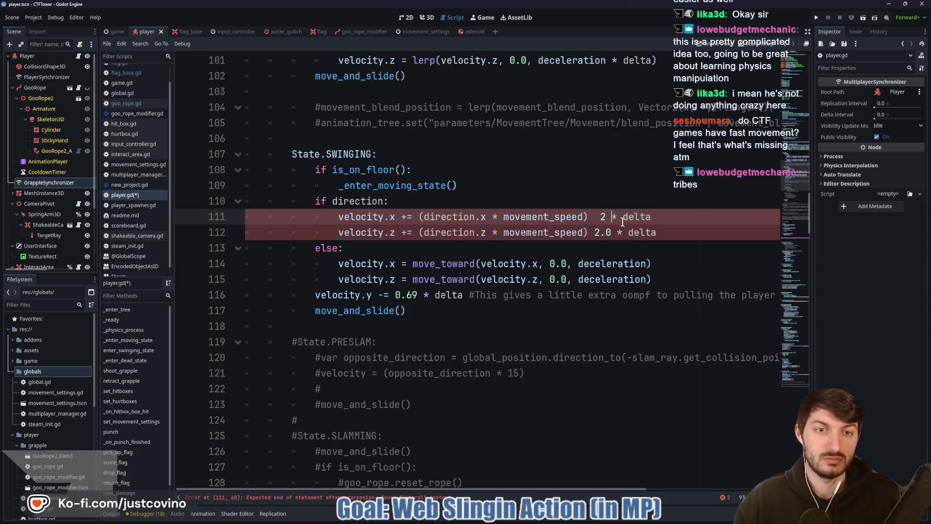
text(.0)
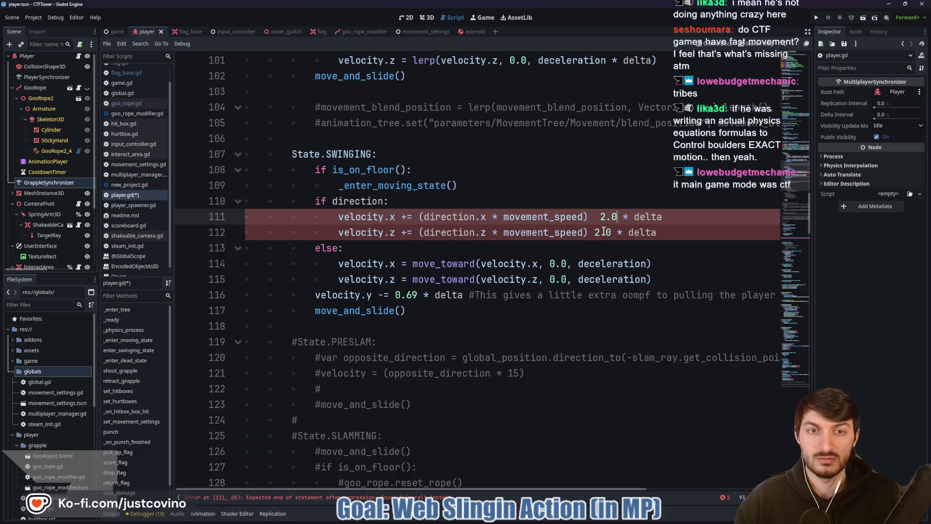
click(667, 217)
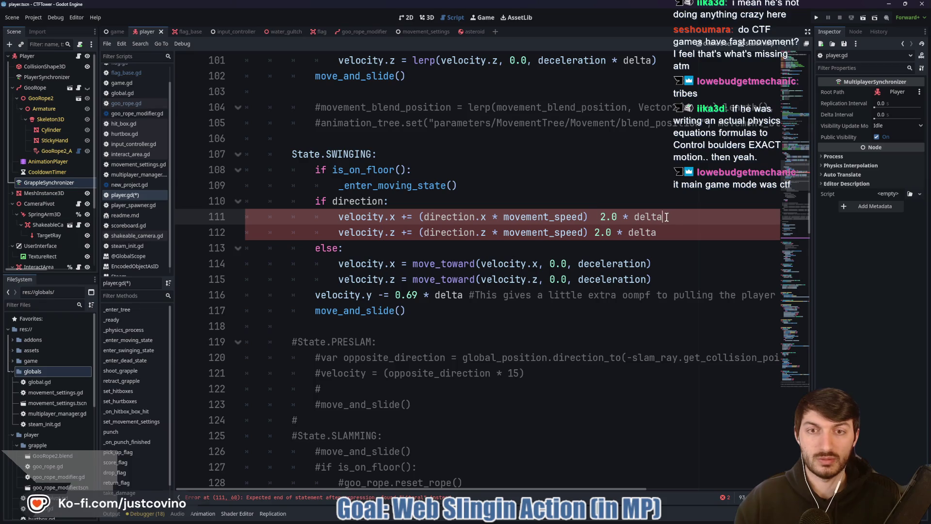
drag(666, 217, 595, 217)
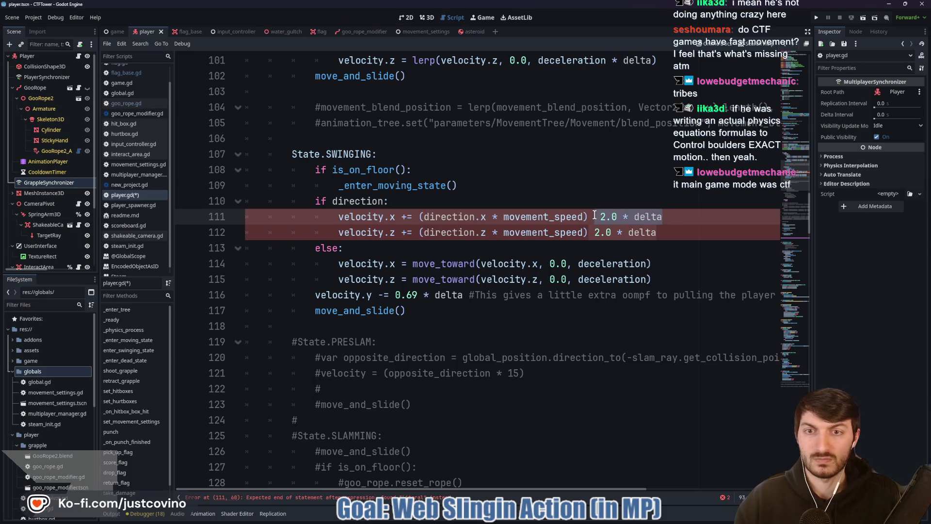
scroll(579, 243, up, 4)
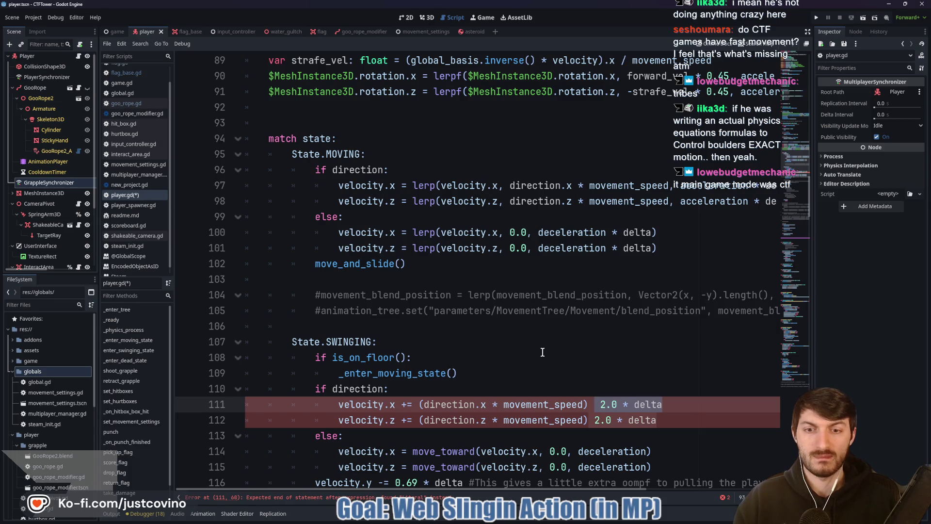
scroll(543, 352, down, 2)
drag(628, 310, 595, 310)
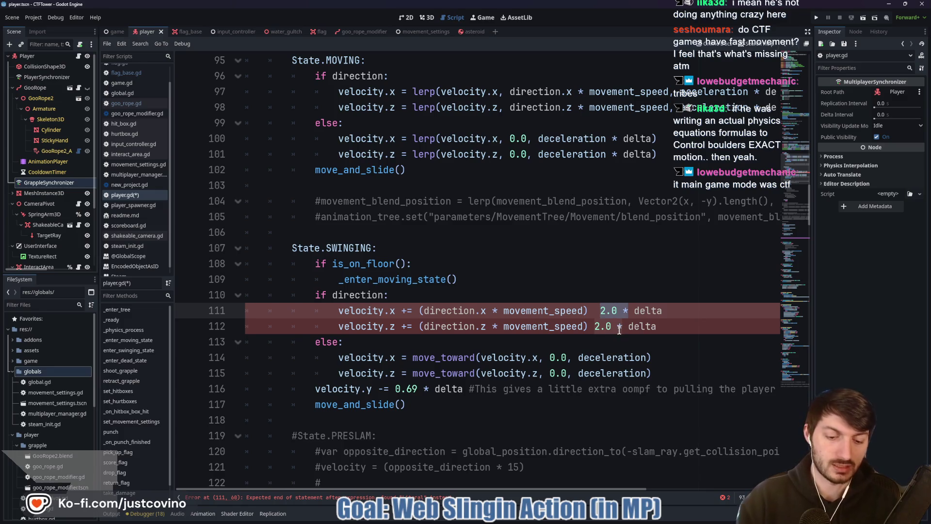
shift+click(662, 310)
text(()
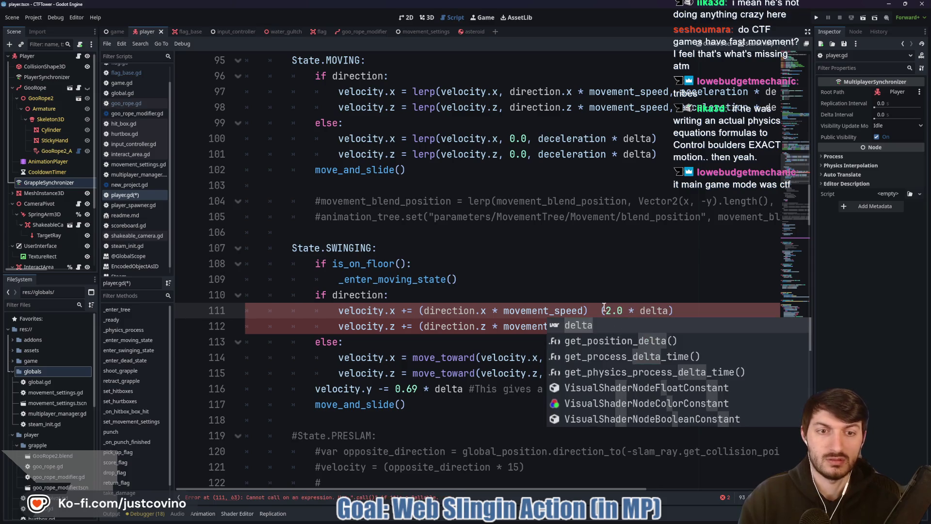
click(600, 311)
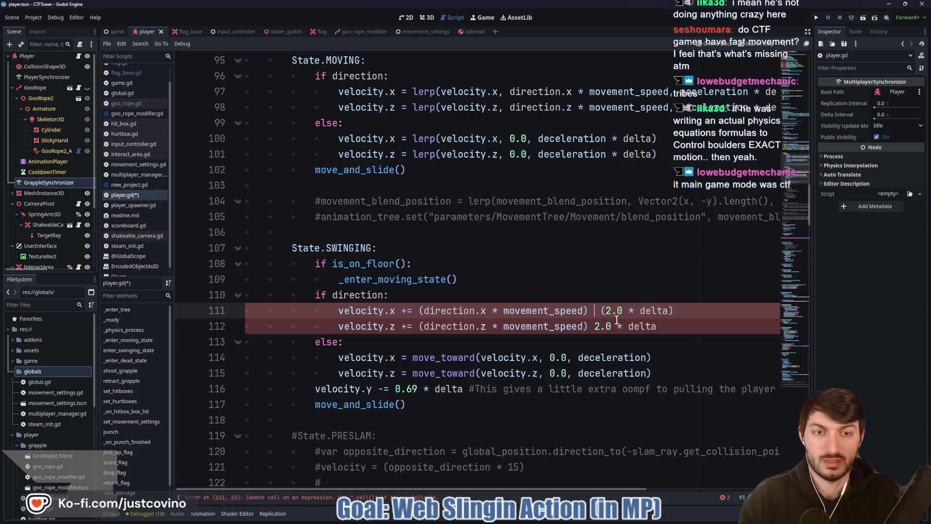
text(*)
Step: Make the same '* (2.0 * delta)' change on line 112 and save player.gd
drag(593, 326, 662, 325)
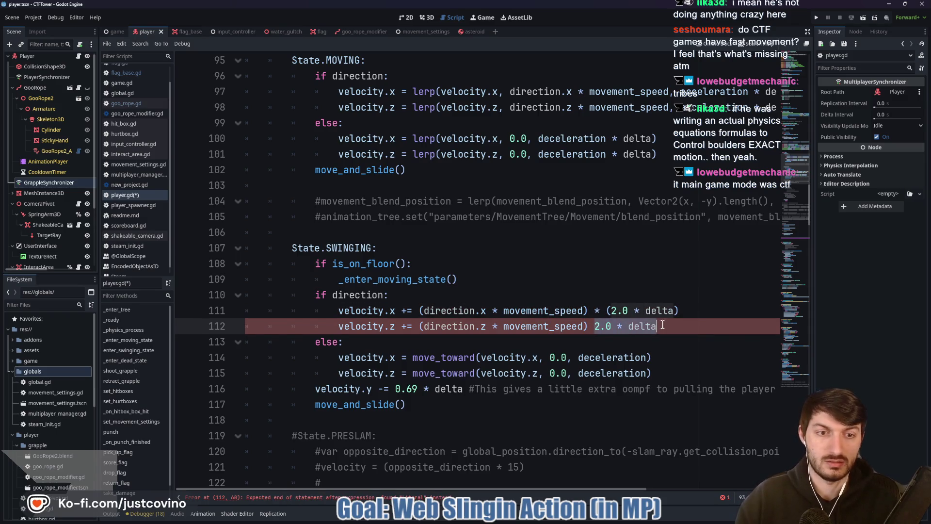
text(()
click(594, 326)
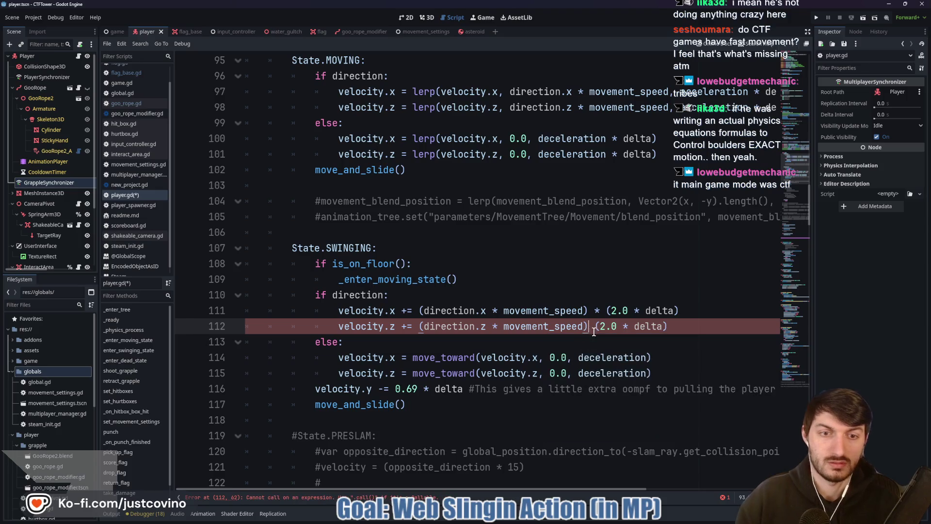
text(*)
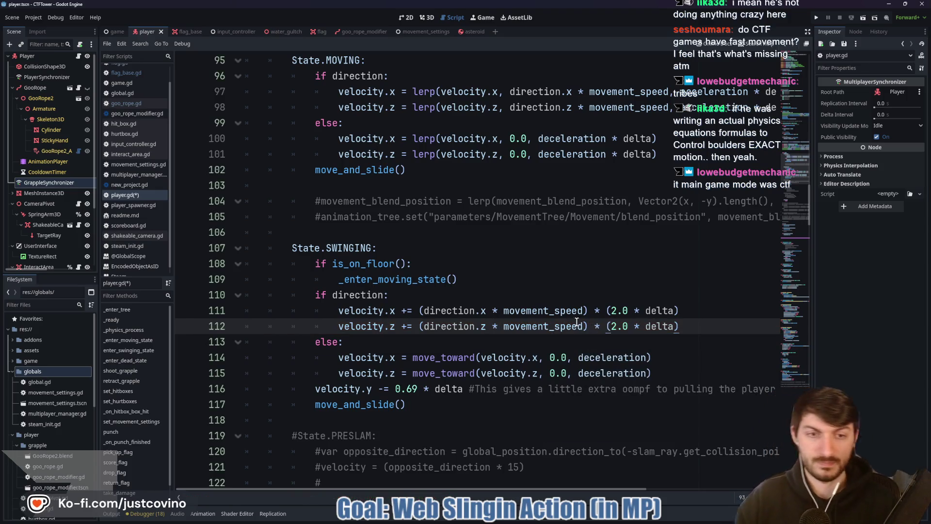
key(ctrl+s)
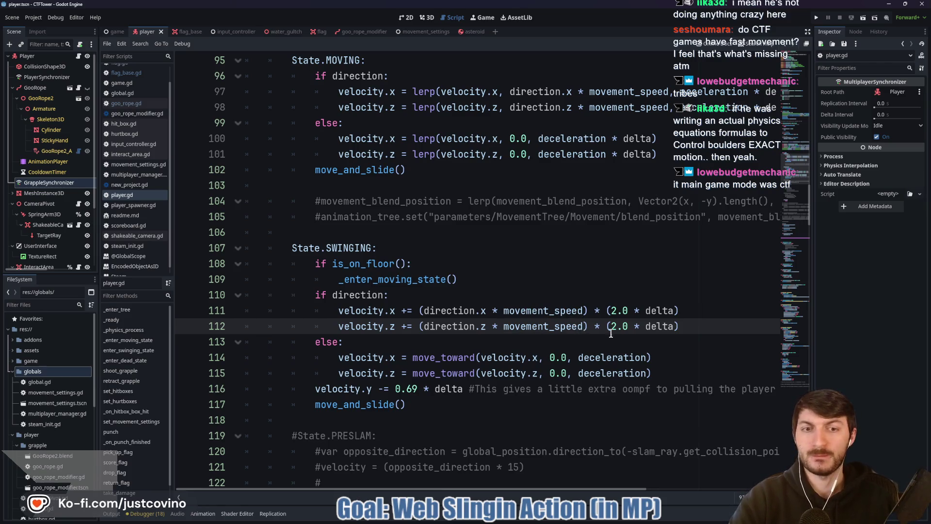
Step: Run the project to open the CTFTower debug window at its Host/Join ENET menu
click(527, 341)
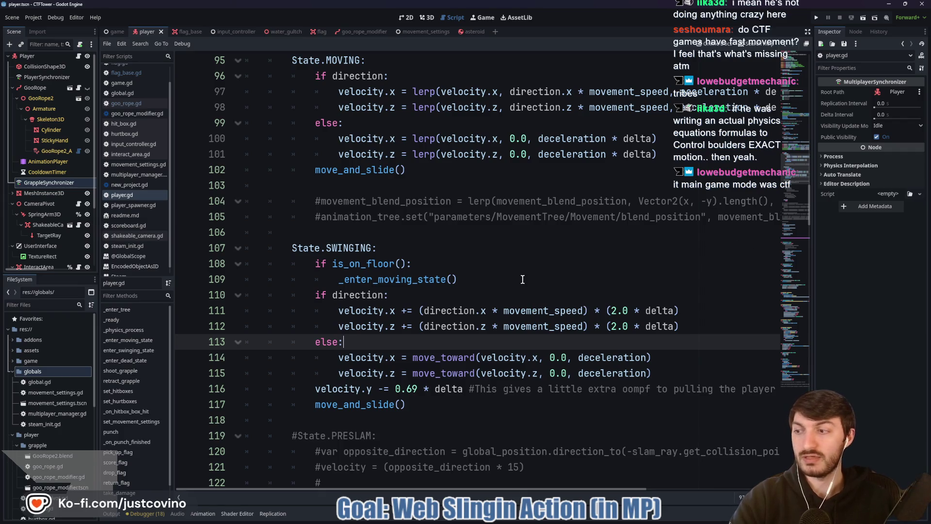
click(816, 19)
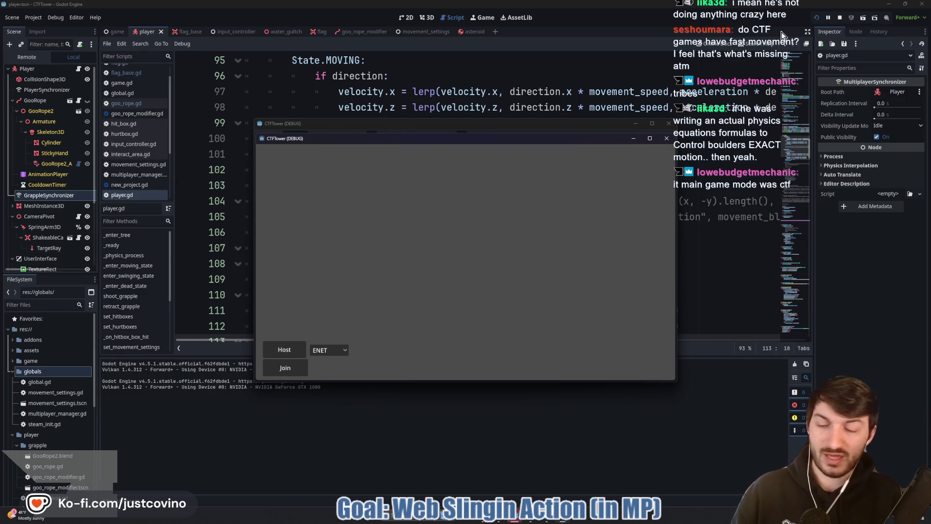
Step: Place the two debug windows side by side, host in the left, join from the right, start the match
drag(457, 130, 211, 127)
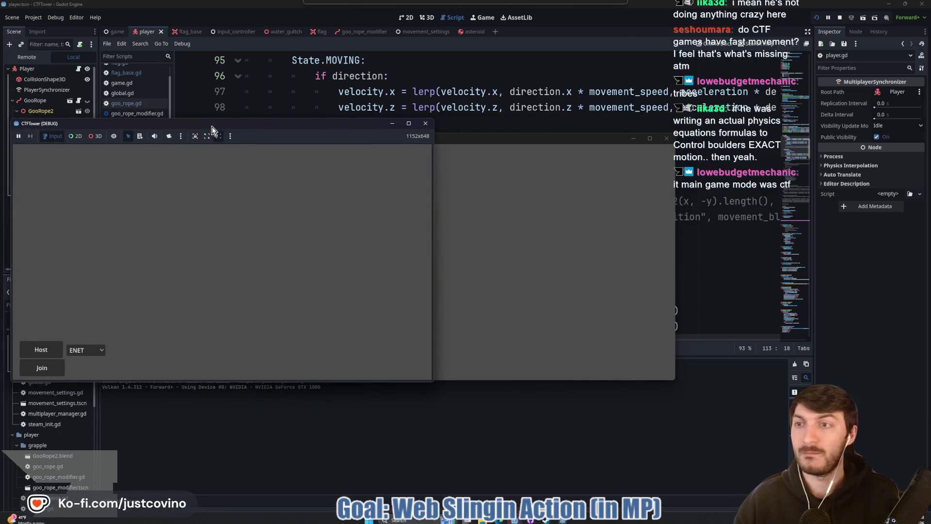
mouse_move(466, 138)
mouse_down()
mouse_move(663, 133)
mouse_move(647, 132)
mouse_up()
click(48, 348)
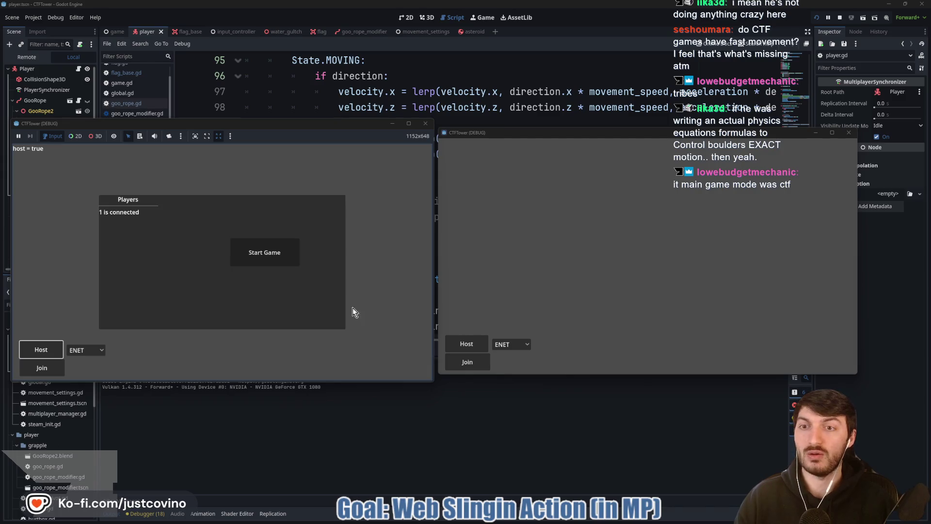
click(467, 363)
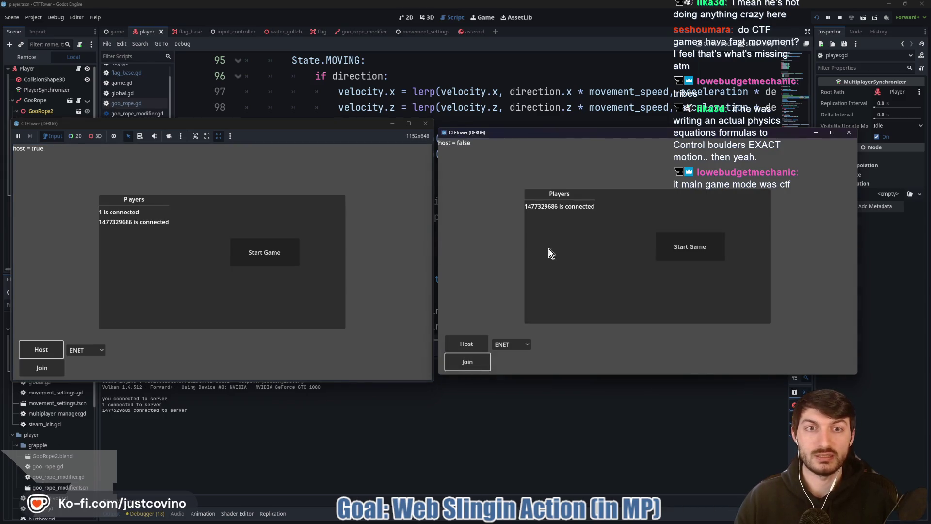
click(290, 257)
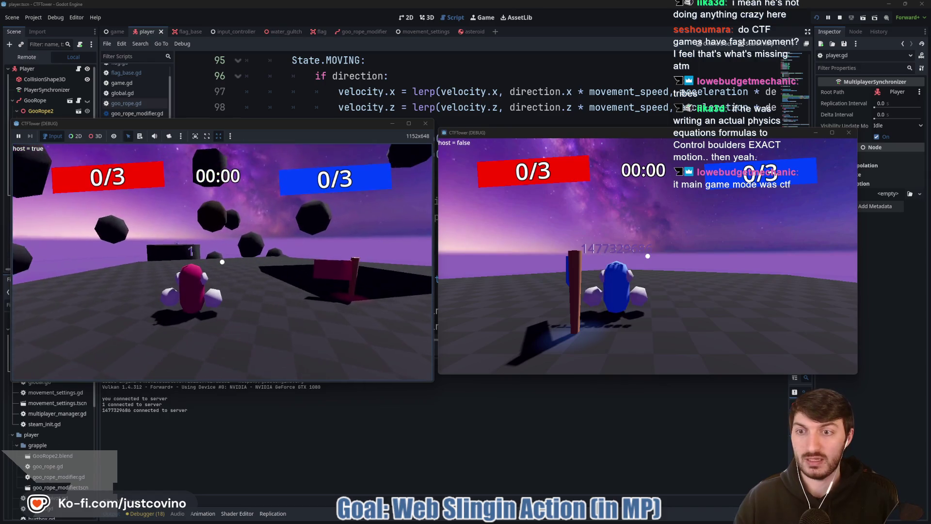
Step: Walk the pink player forward toward the dark block
key(super)
key(super)
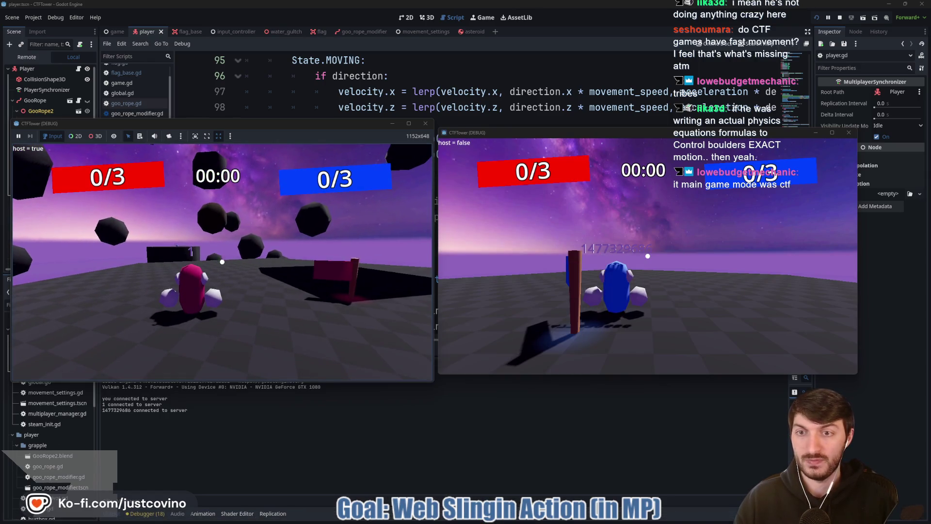
key(w)
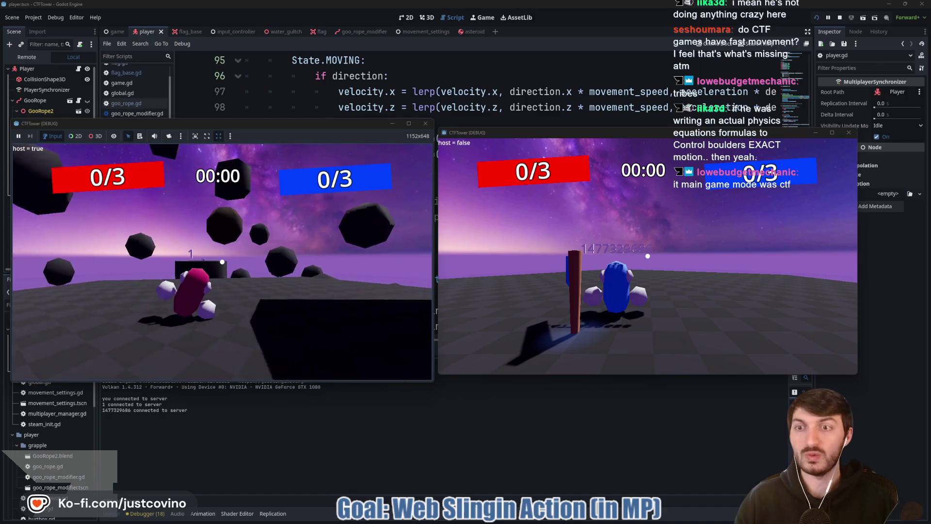
key(w)
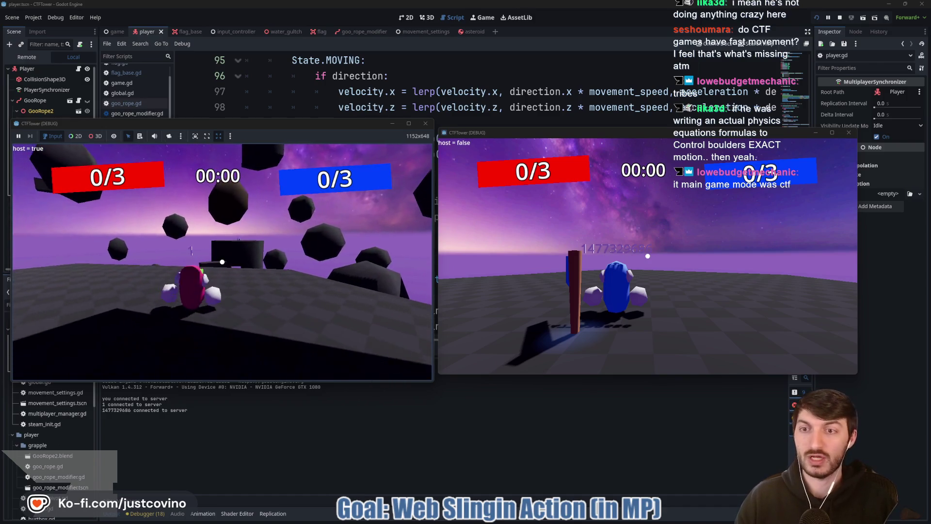
key(w)
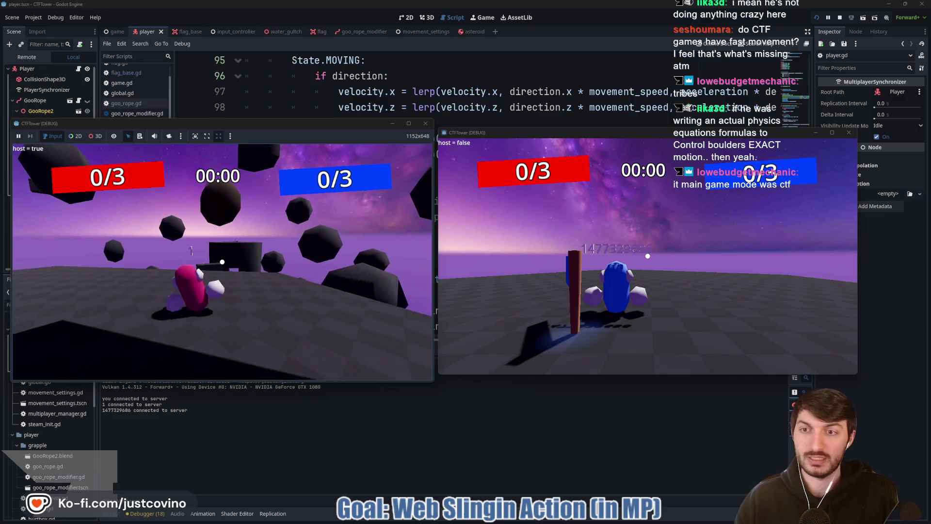
key(w)
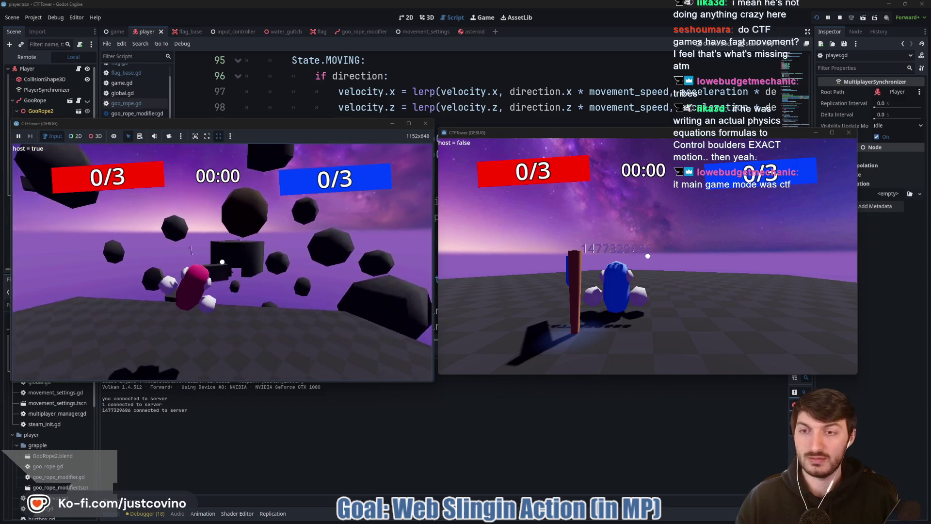
key(w)
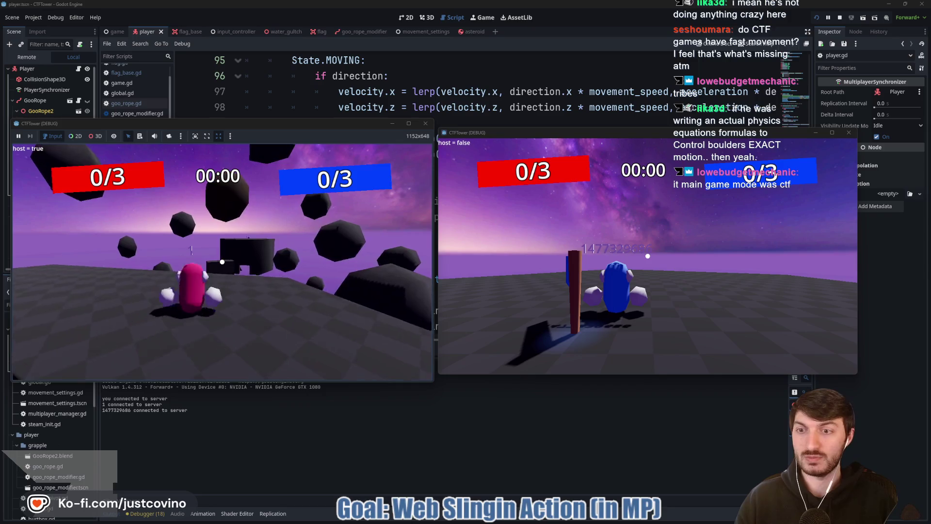
key(w)
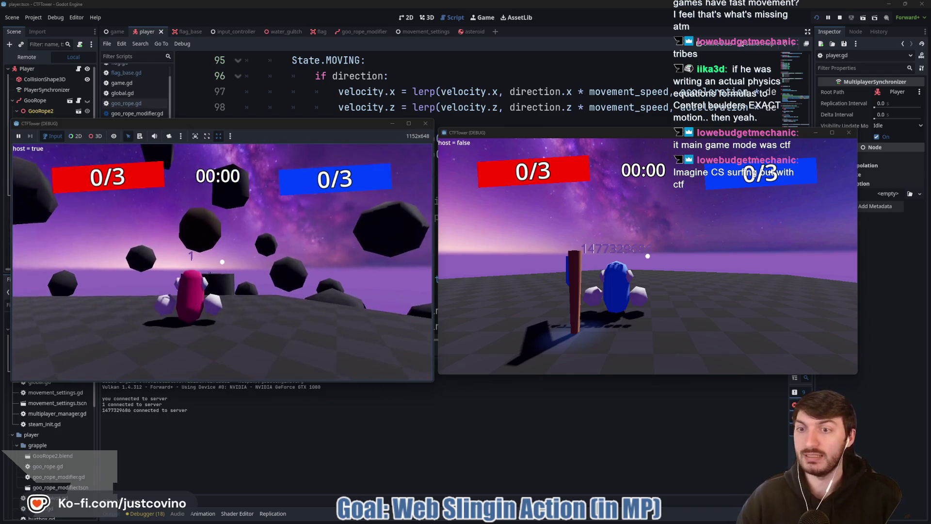
Step: Grapple and swing repeatedly between the dark asteroids, then stop the game with F8
click(222, 262)
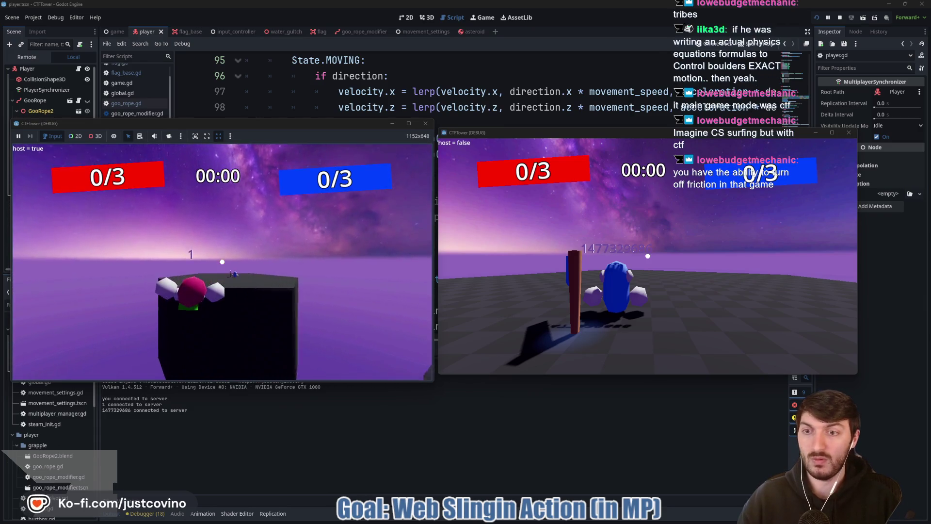
click(222, 262)
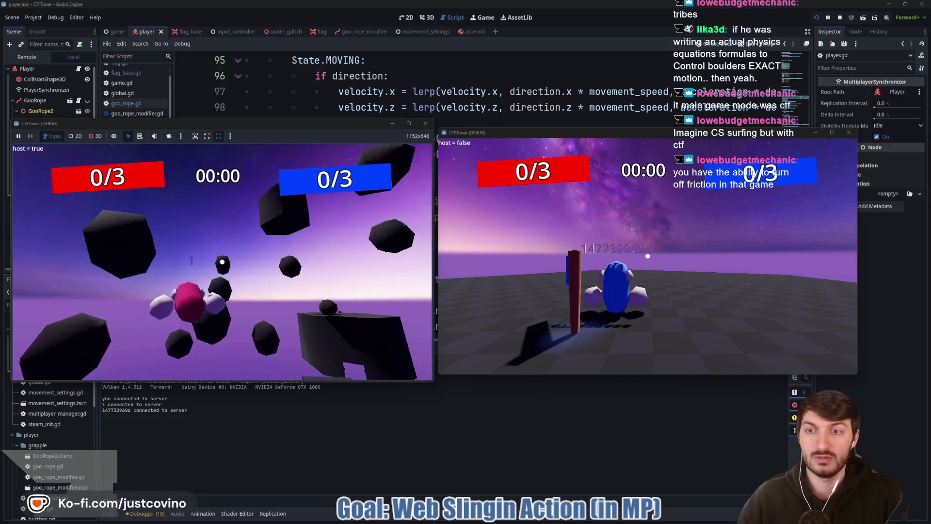
click(222, 262)
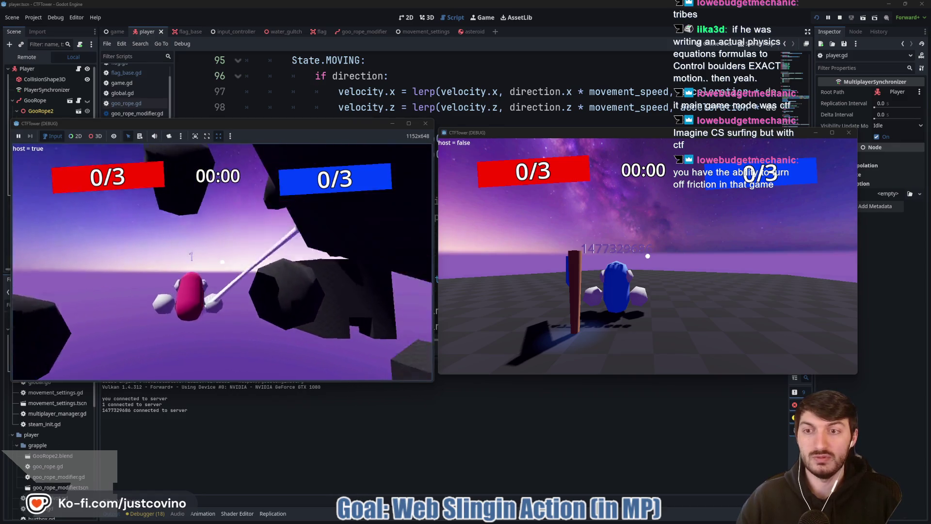
click(222, 262)
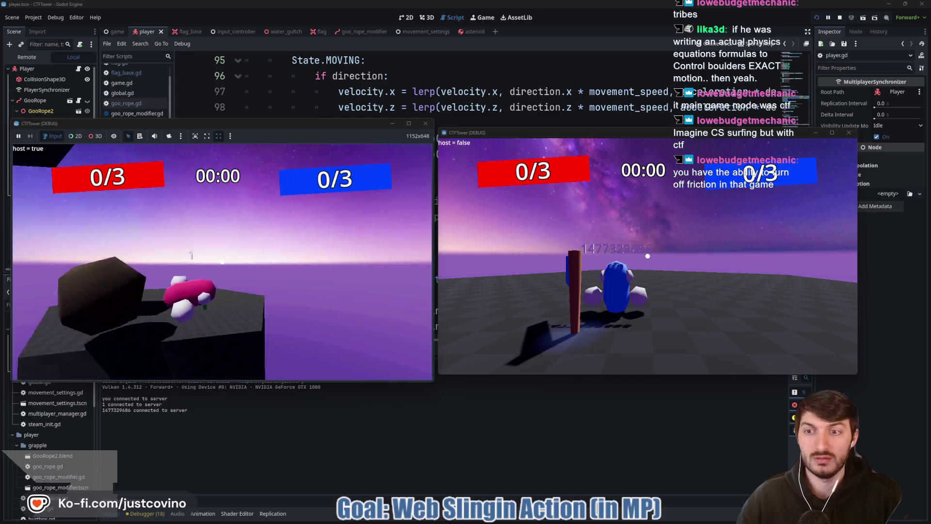
click(222, 262)
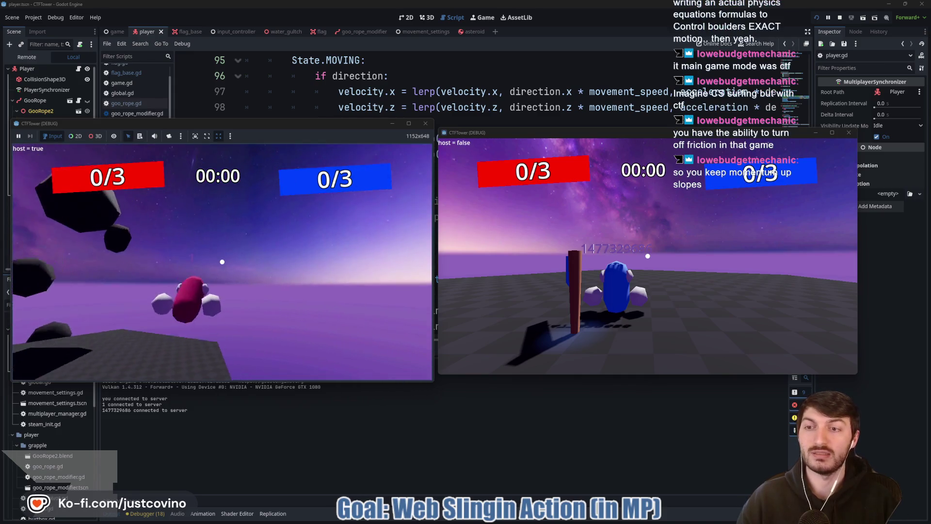
click(222, 262)
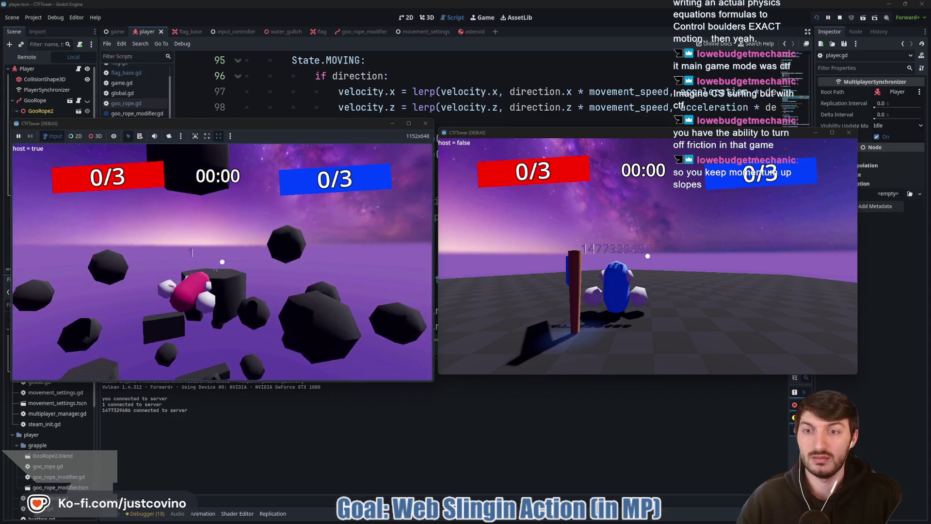
click(222, 262)
click(222, 262)
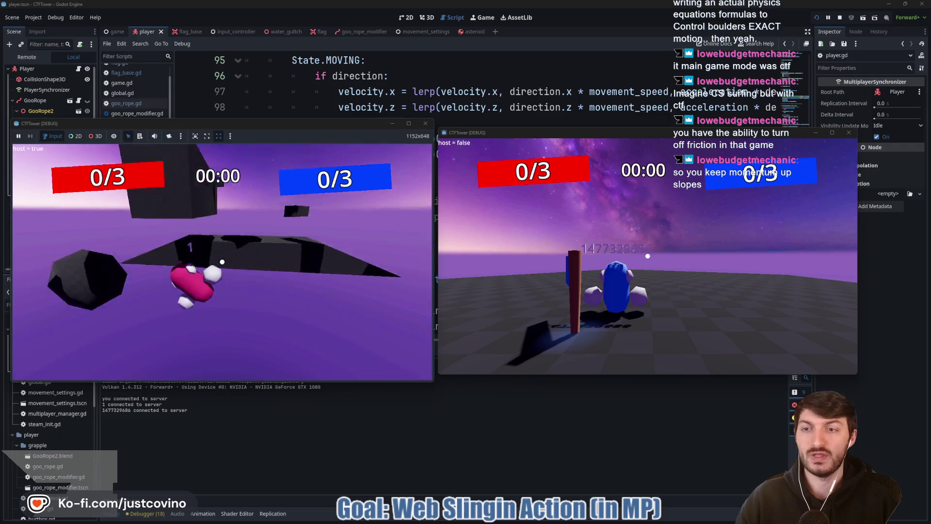
key(F8)
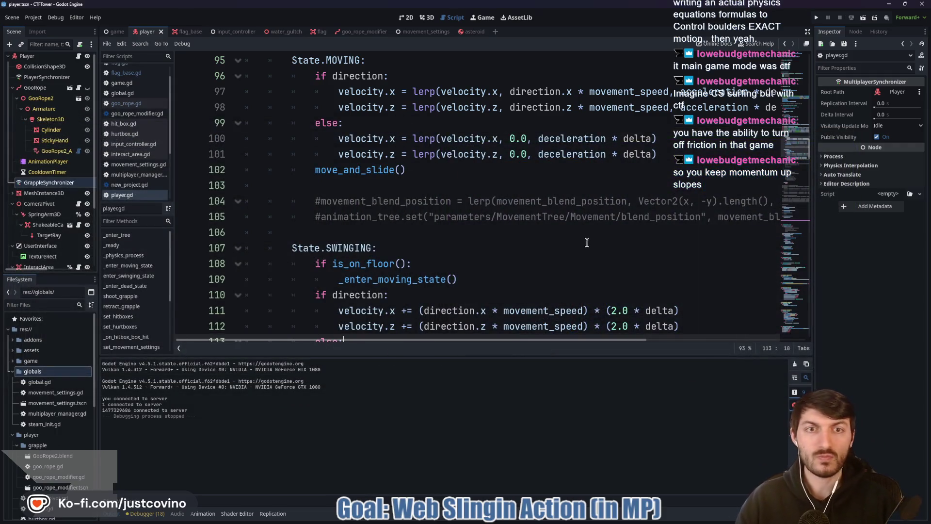
Step: Inspect the velocity and strafe_vel lines in player.gd's MOVING block
scroll(537, 242, up, 5)
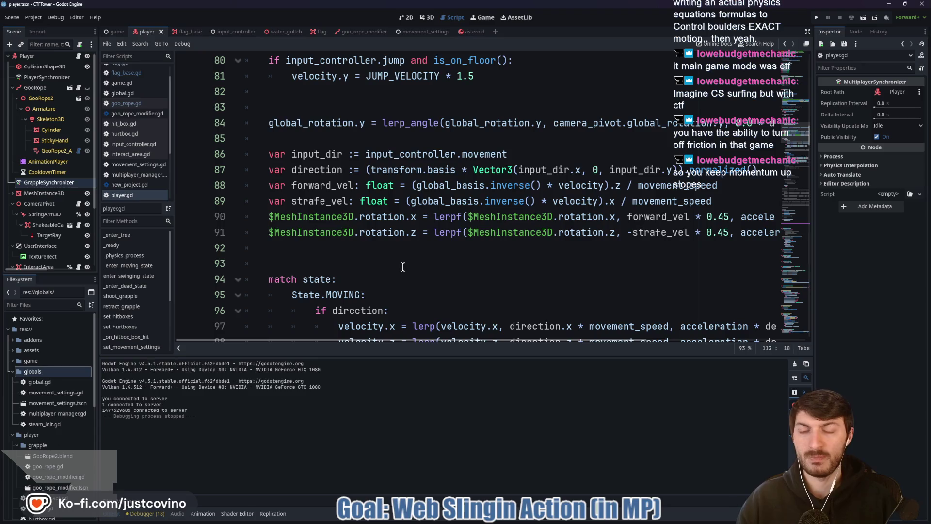
click(284, 185)
click(331, 201)
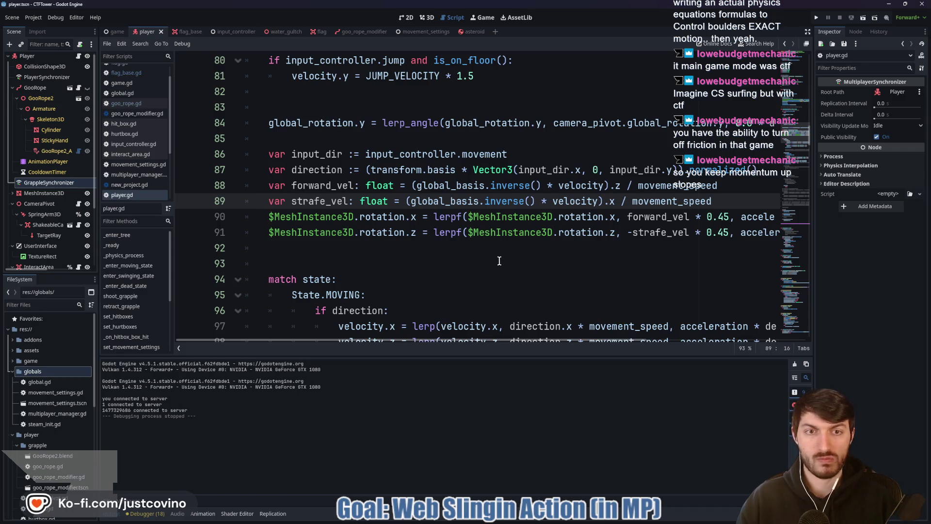
mouse_move(405, 340)
mouse_down()
mouse_move(501, 342)
mouse_move(394, 342)
mouse_up()
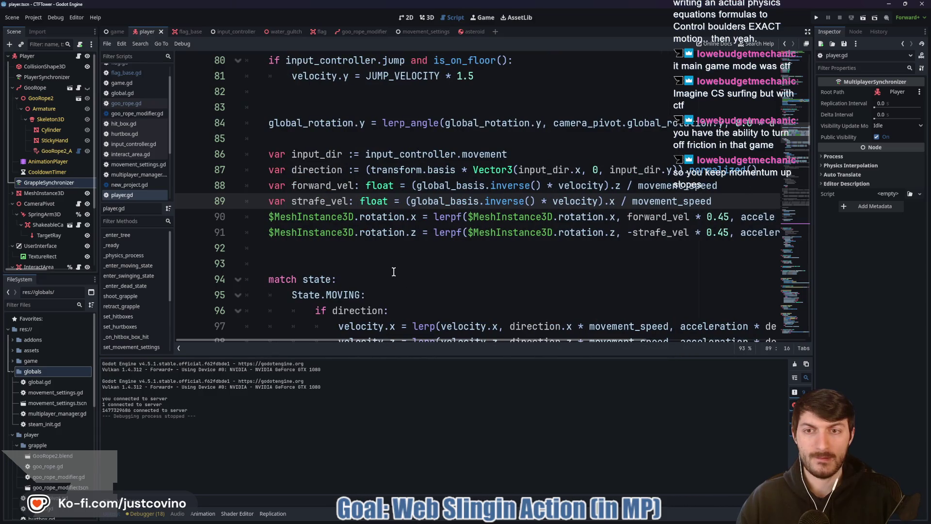
Step: Scroll down to State.SWINGING, where air acceleration scales by (2.0 * delta)
scroll(394, 268, down, 5)
scroll(395, 268, up, 5)
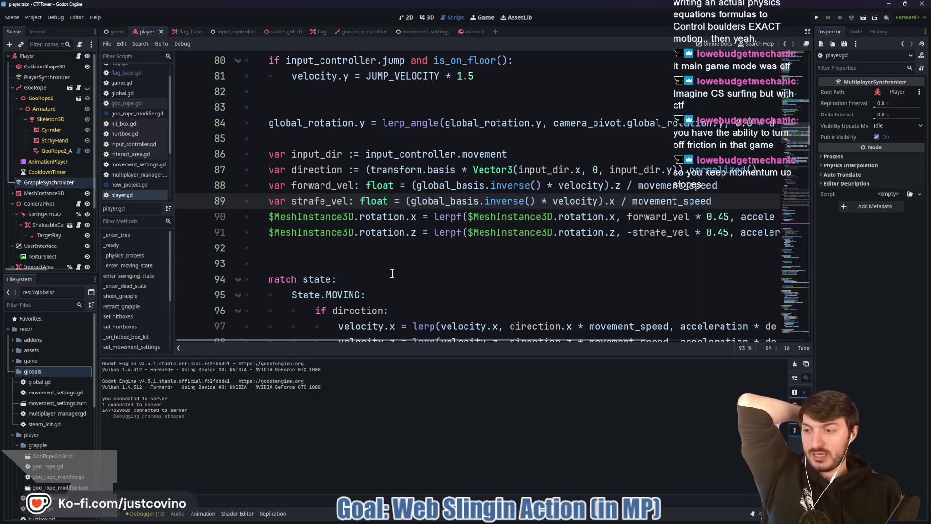
scroll(463, 272, down, 4)
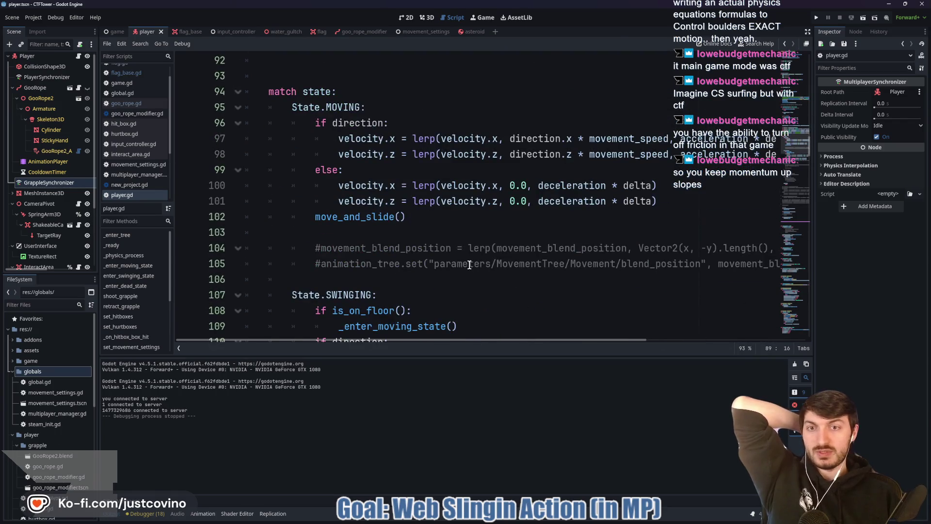
scroll(470, 265, down, 1)
scroll(469, 264, down, 3)
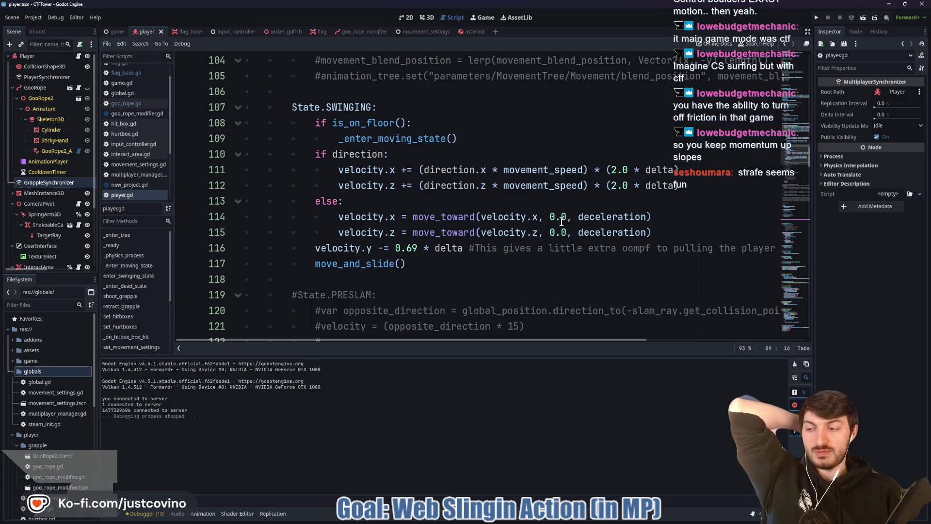
scroll(562, 221, up, 6)
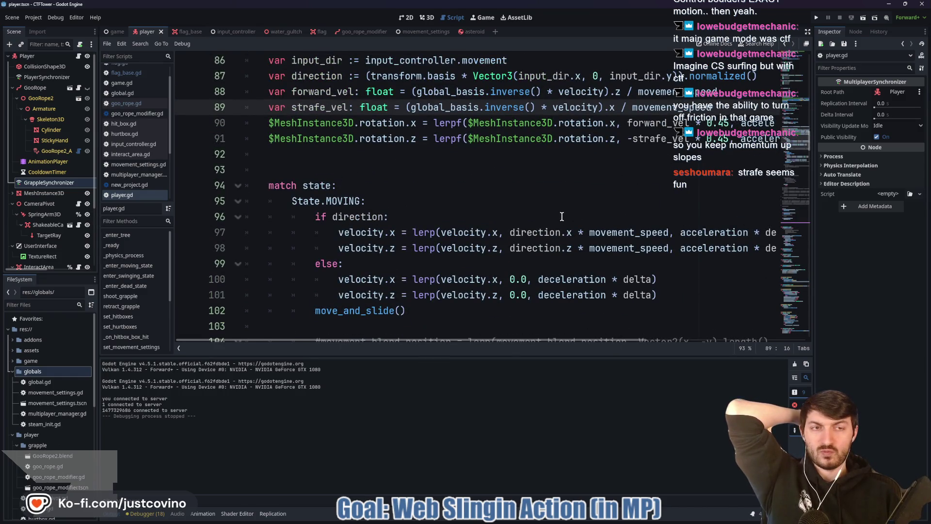
scroll(557, 220, up, 5)
scroll(552, 234, down, 7)
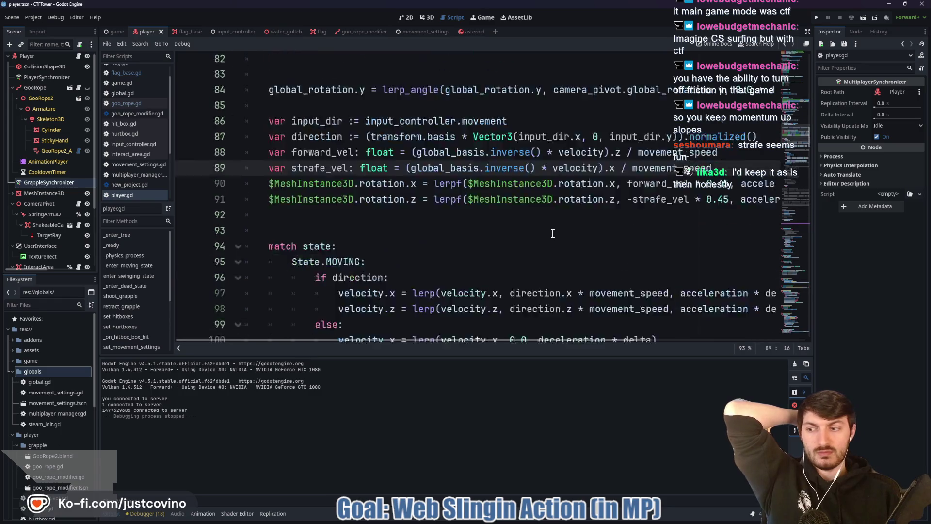
scroll(552, 233, down, 5)
scroll(553, 235, up, 2)
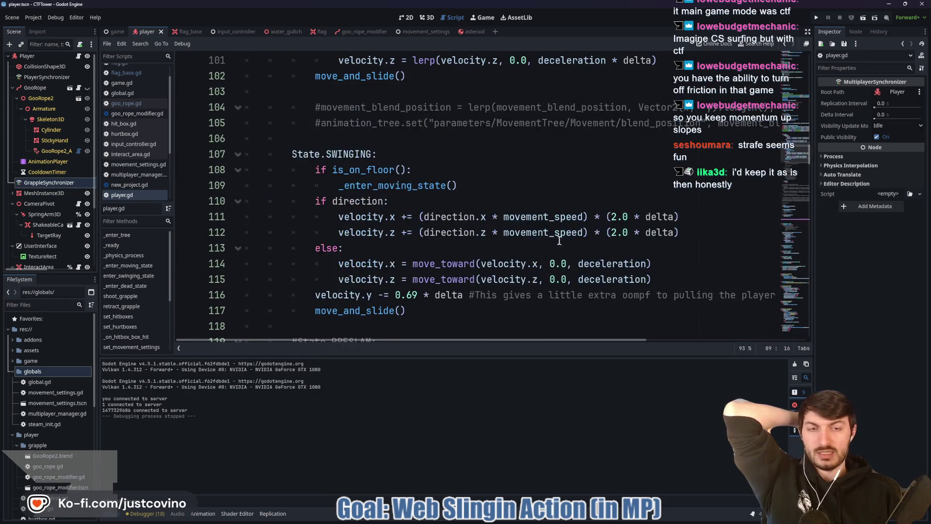
Step: Change the multiplier on lines 111 and 112 from 2.0 to 4.0 and save player.gd
click(634, 221)
text(4)
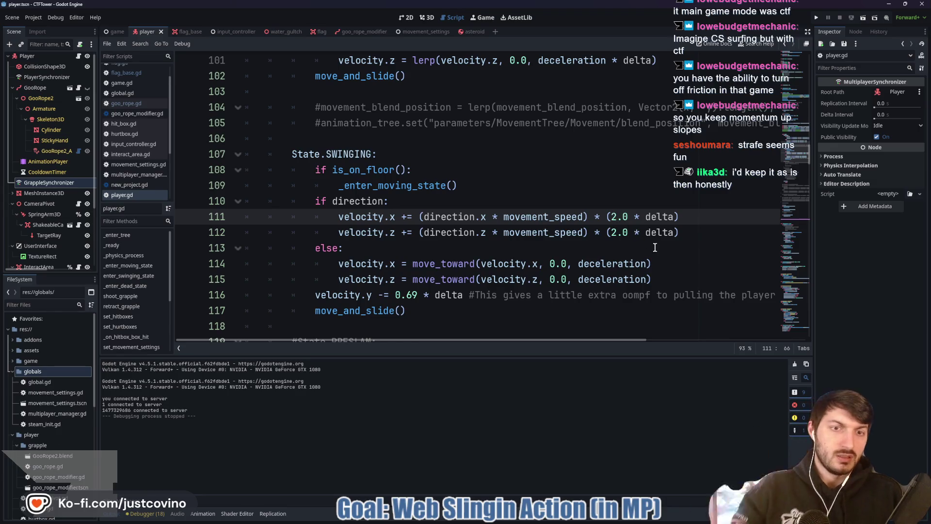
click(616, 233)
text(4)
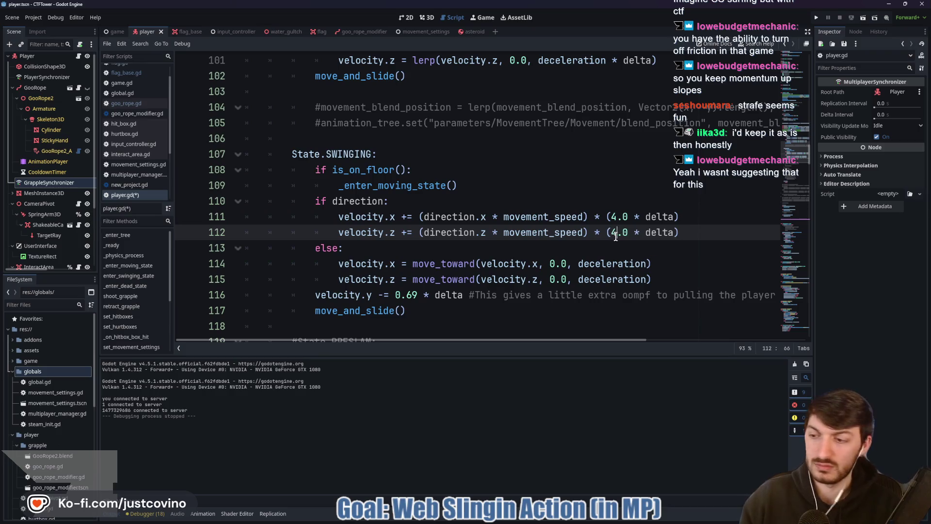
key(ctrl+z)
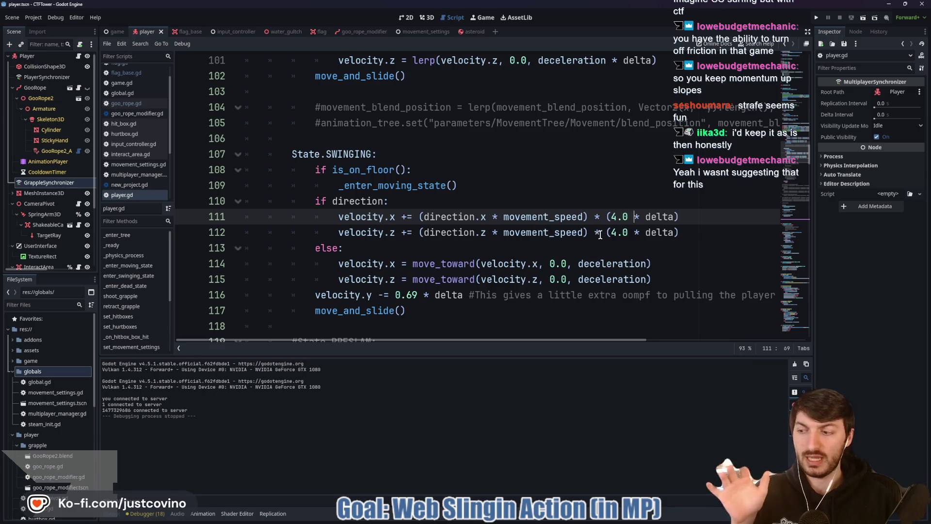
Step: Run the project and arrange the two debug game windows side by side
click(818, 19)
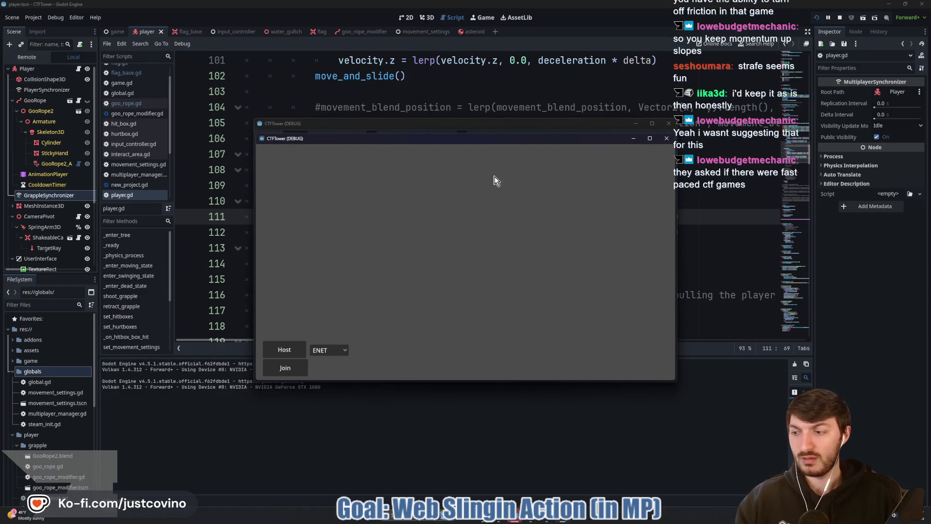
drag(467, 121, 236, 120)
mouse_move(464, 141)
mouse_down()
mouse_move(682, 145)
mouse_move(676, 124)
mouse_up()
Step: Host from the left window, join from the right, and start the match
click(51, 346)
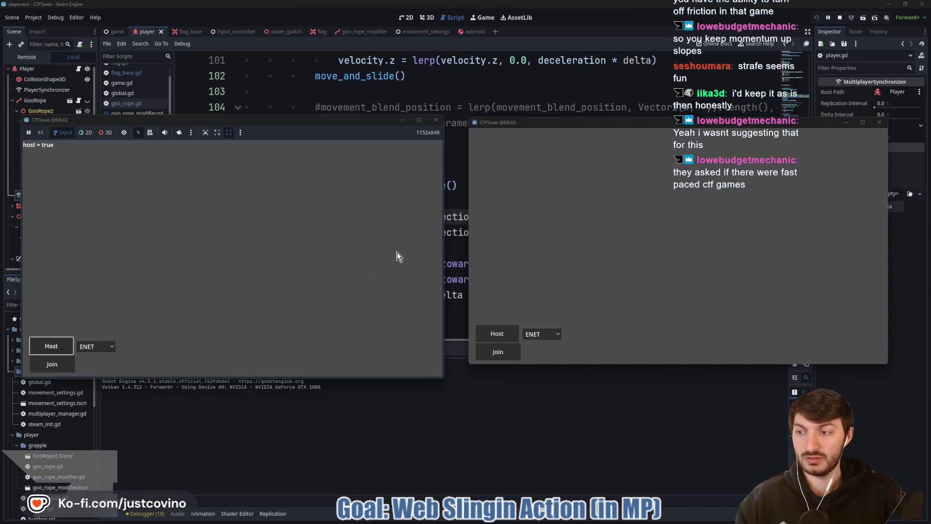
click(507, 352)
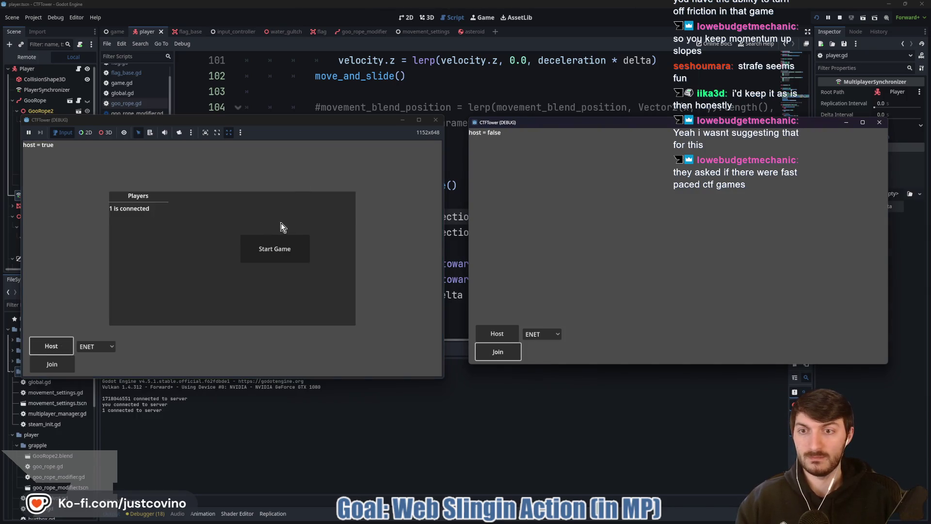
click(284, 249)
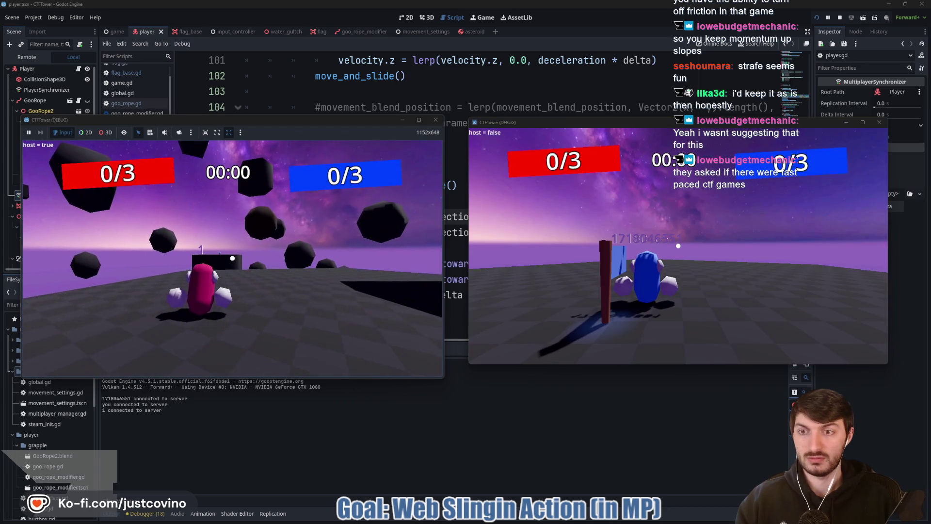
Step: Grapple and swing twice in the host window, then stop the game and return to line 110
key(super)
key(super)
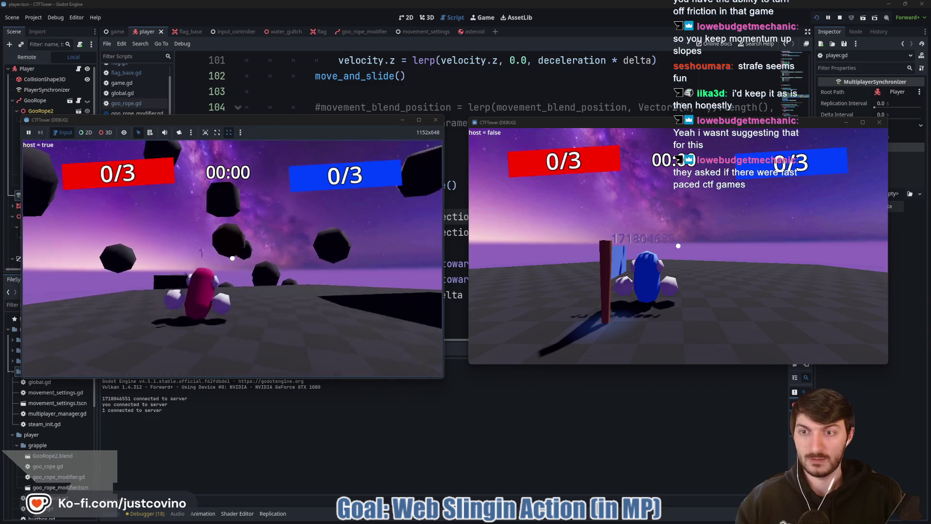
click(233, 258)
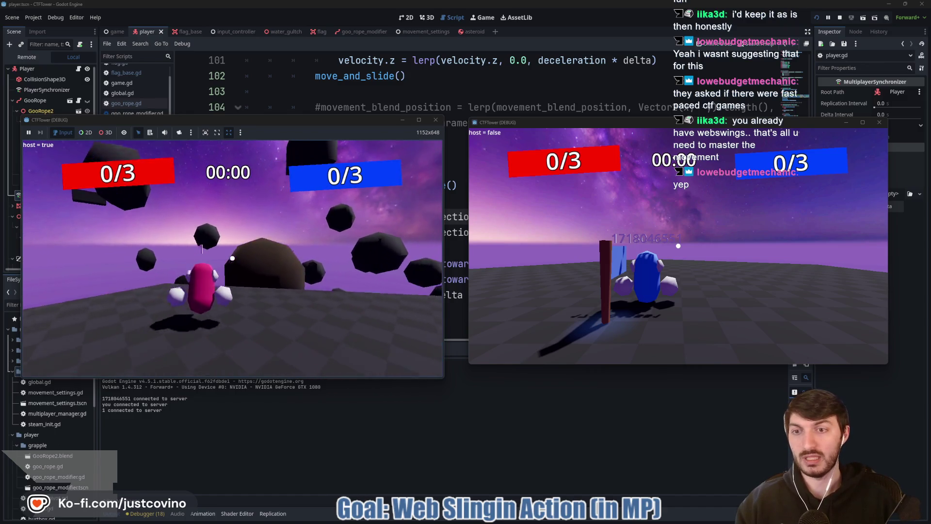
click(233, 258)
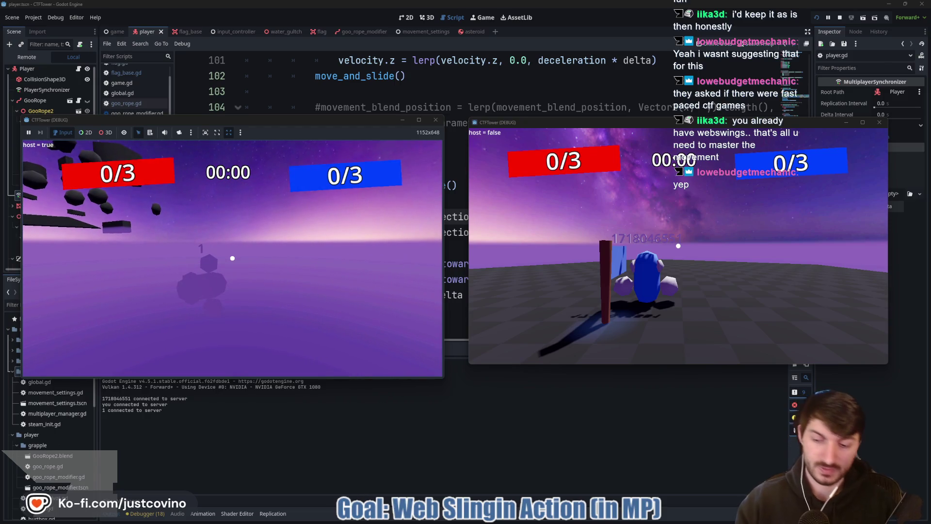
key(F8)
click(413, 196)
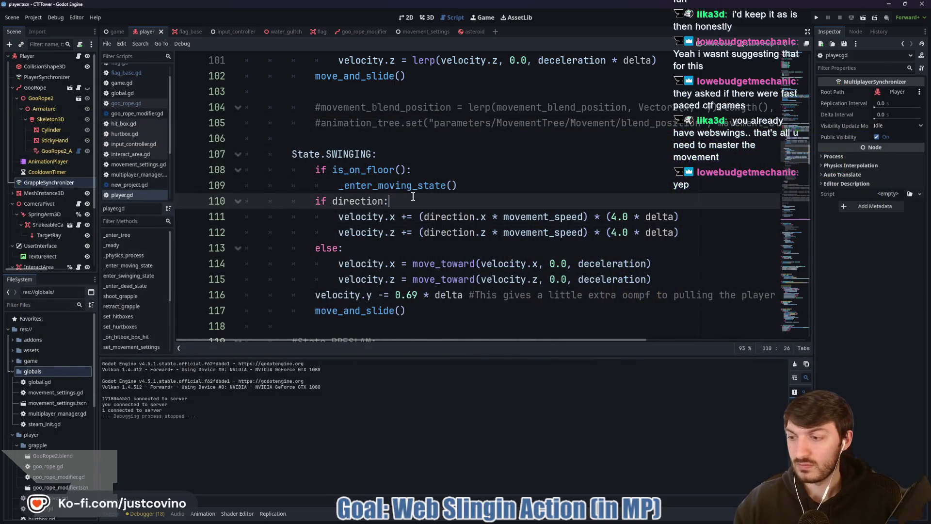
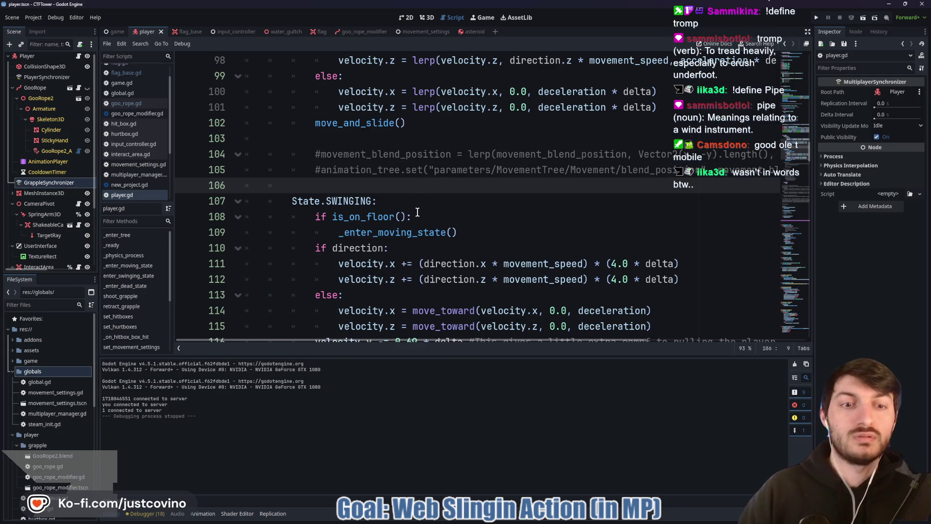
Step: Look over the code in player.gd, selecting several lines and then clearing the selection
scroll(540, 235, down, 1)
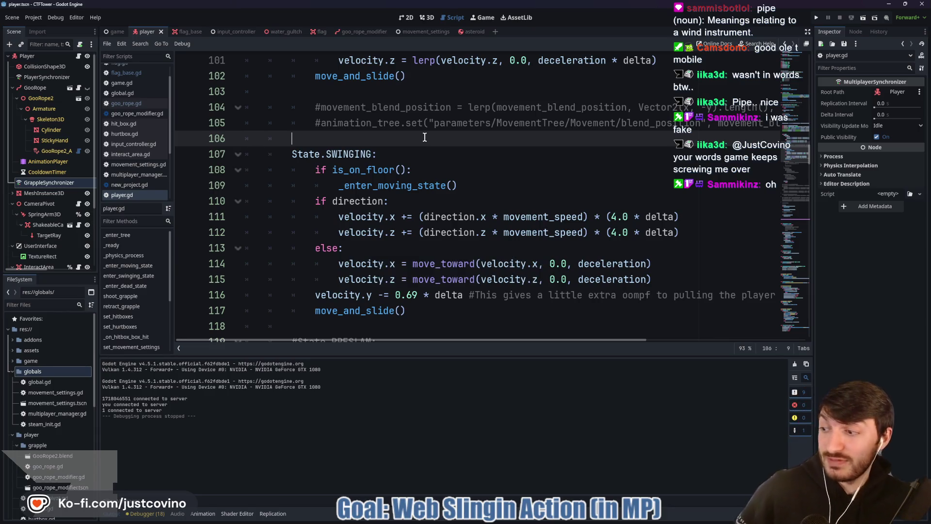
scroll(425, 137, up, 3)
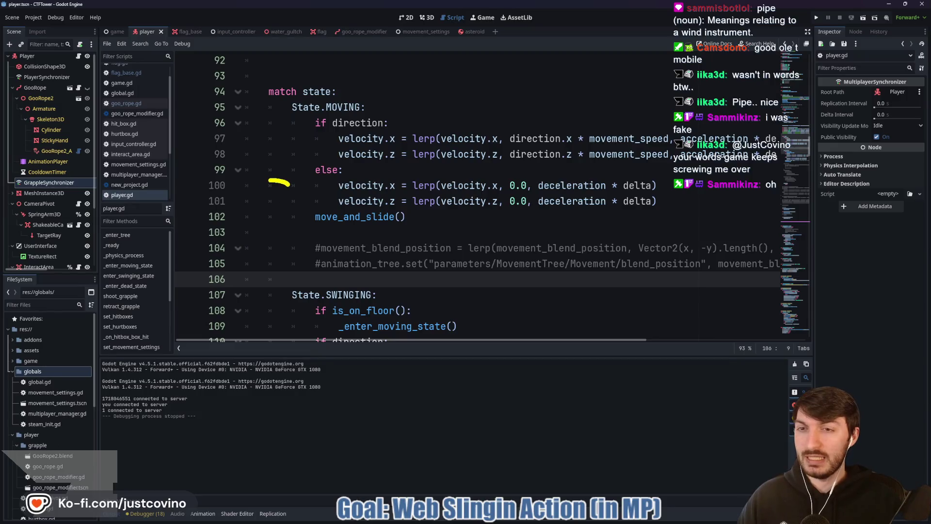
drag(290, 183, 288, 238)
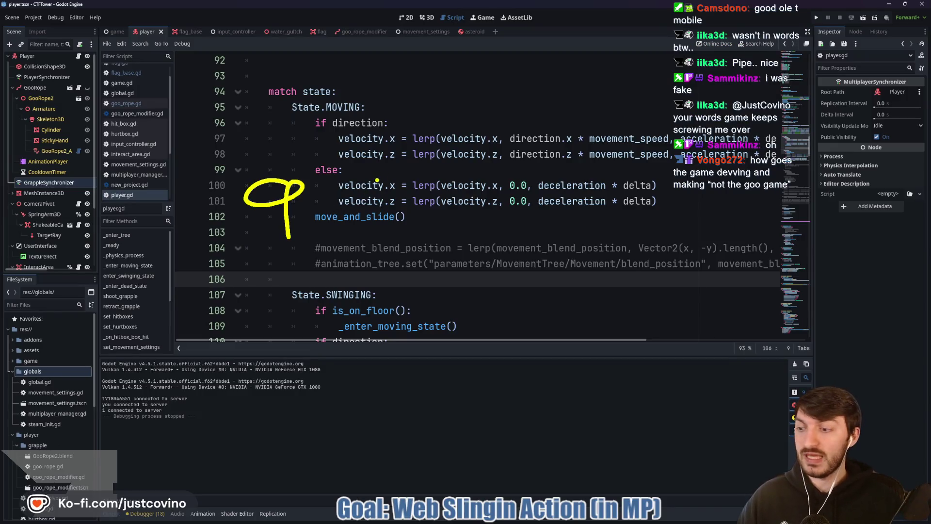
drag(359, 162, 463, 260)
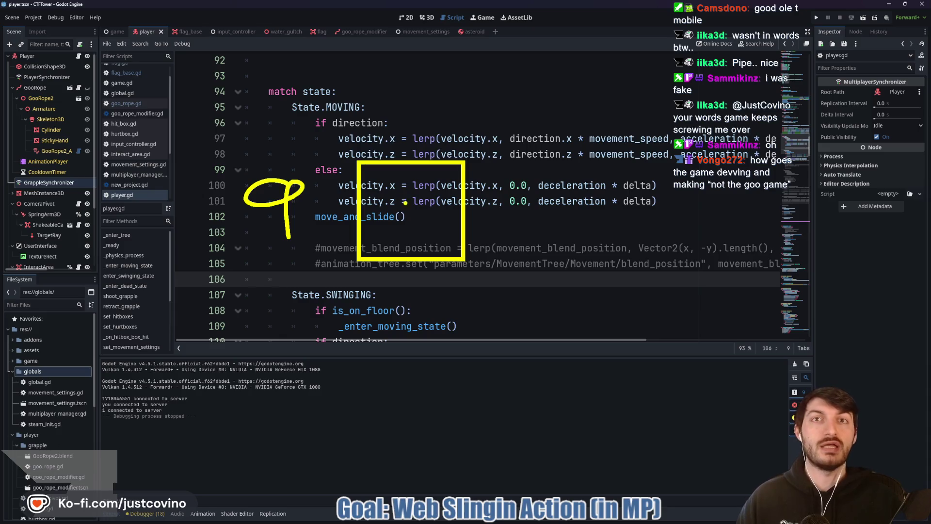
drag(479, 168, 569, 268)
drag(587, 178, 661, 266)
drag(673, 181, 754, 260)
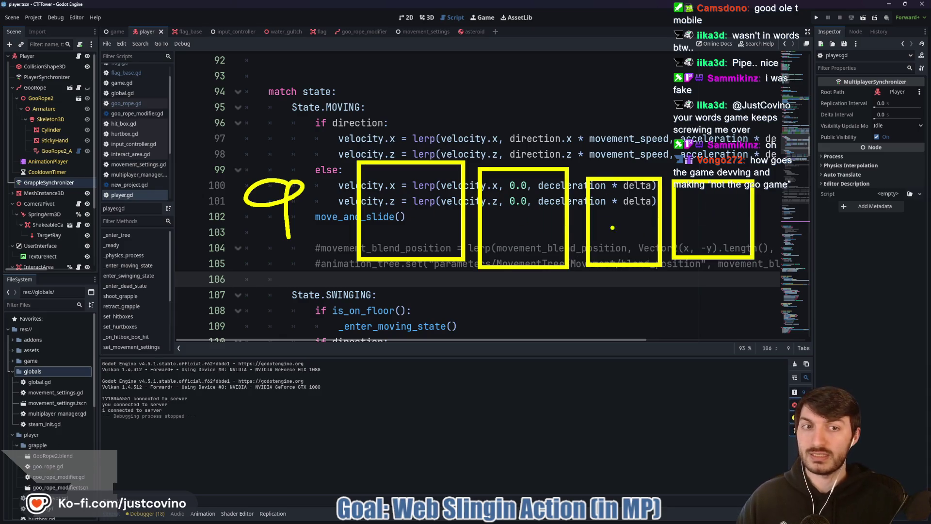
mouse_move(386, 191)
mouse_down()
mouse_move(389, 235)
mouse_move(431, 186)
mouse_up()
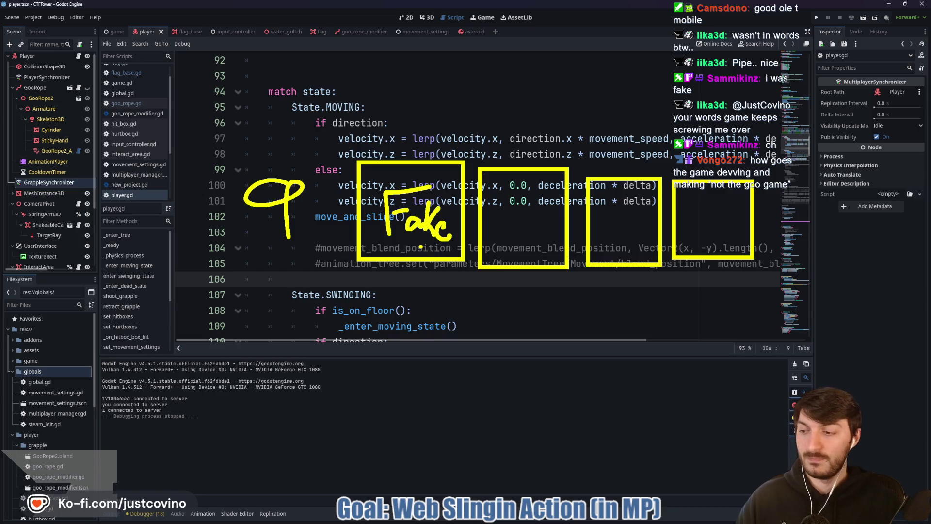
key(Escape)
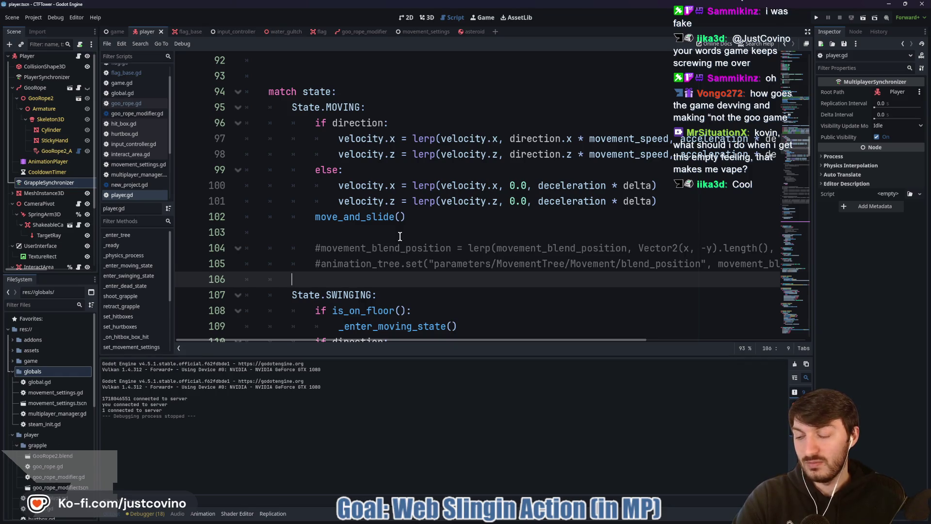
Step: Review player.gd around lines 93–103 to find where the new check belongs
click(455, 229)
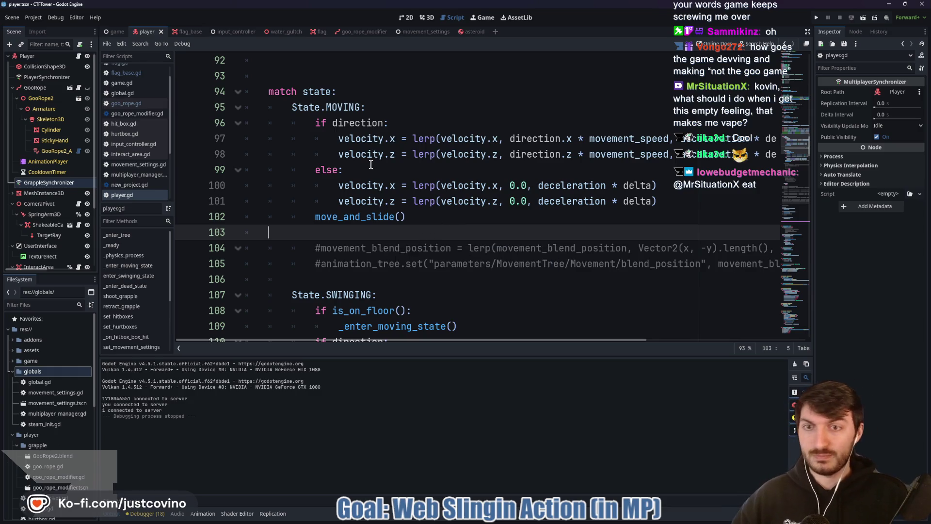
scroll(358, 184, up, 3)
click(333, 211)
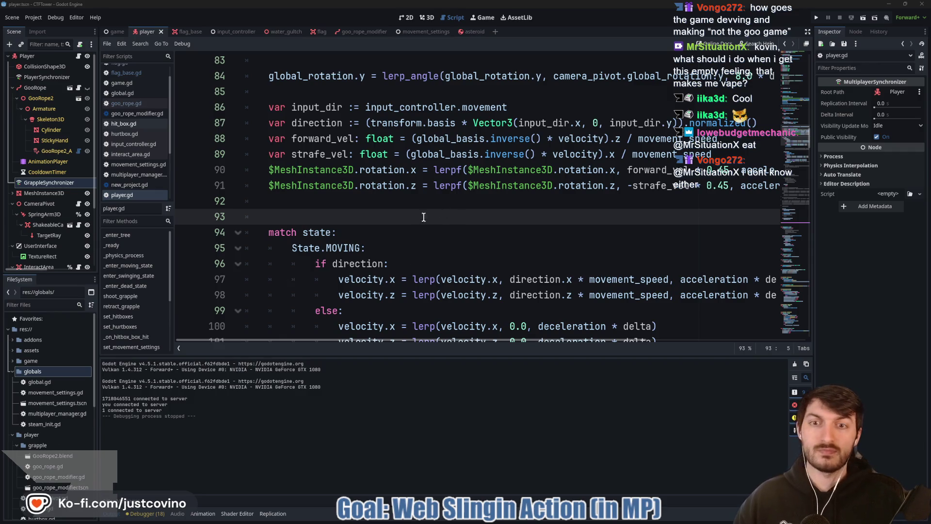
scroll(451, 228, down, 2)
scroll(451, 227, down, 1)
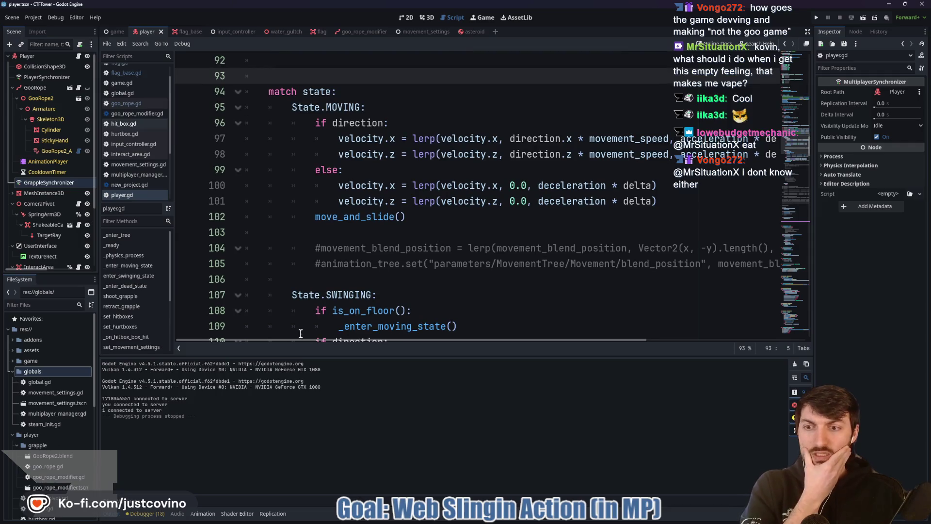
scroll(461, 299, down, 5)
scroll(469, 287, down, 9)
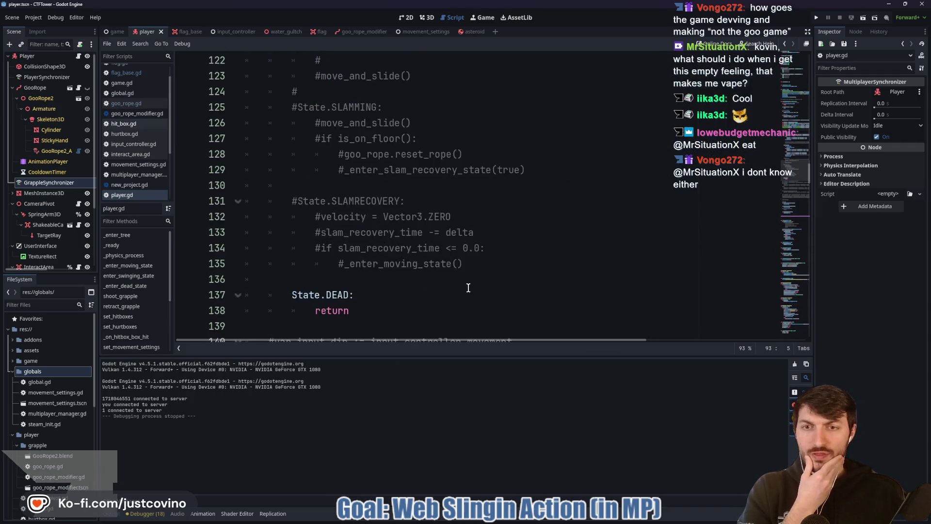
scroll(463, 287, up, 11)
scroll(460, 286, up, 7)
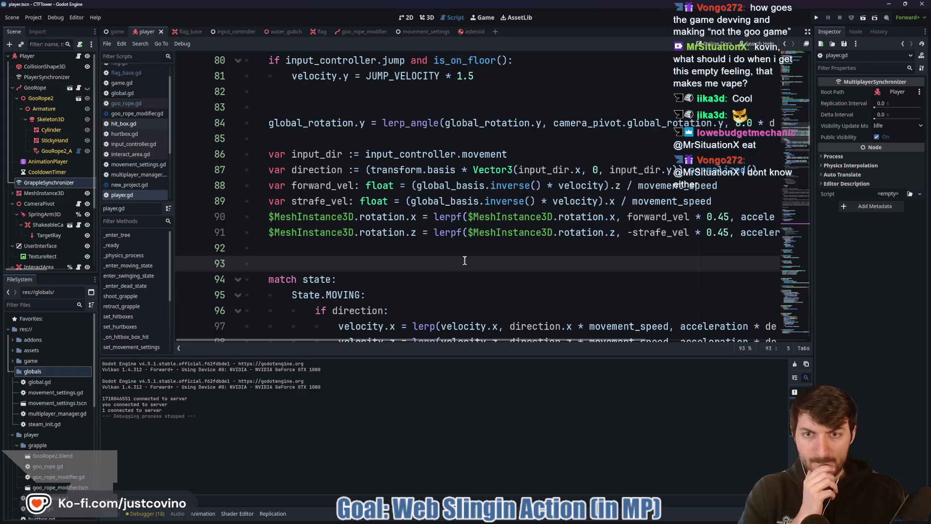
mouse_move(424, 345)
mouse_down()
mouse_move(558, 345)
mouse_move(417, 339)
mouse_up()
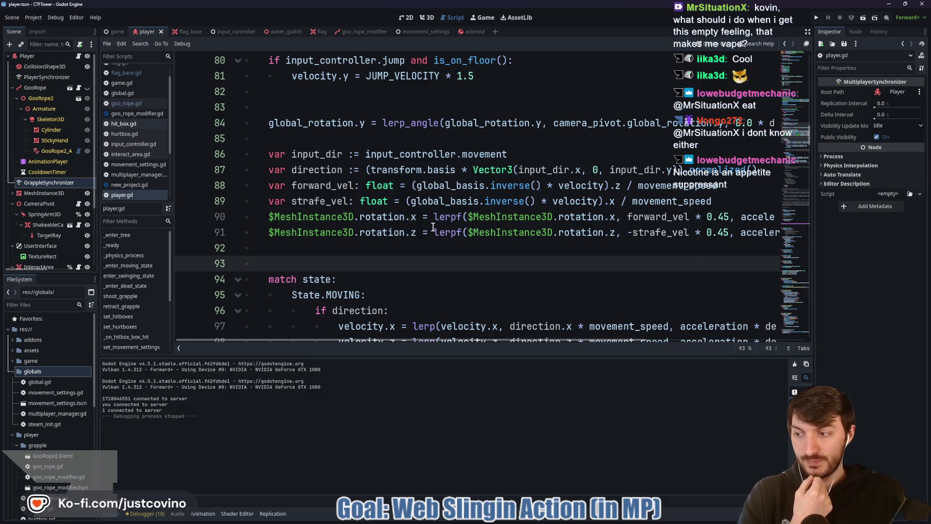
Step: Insert an empty line 88 above the var forward_vel declaration
click(268, 188)
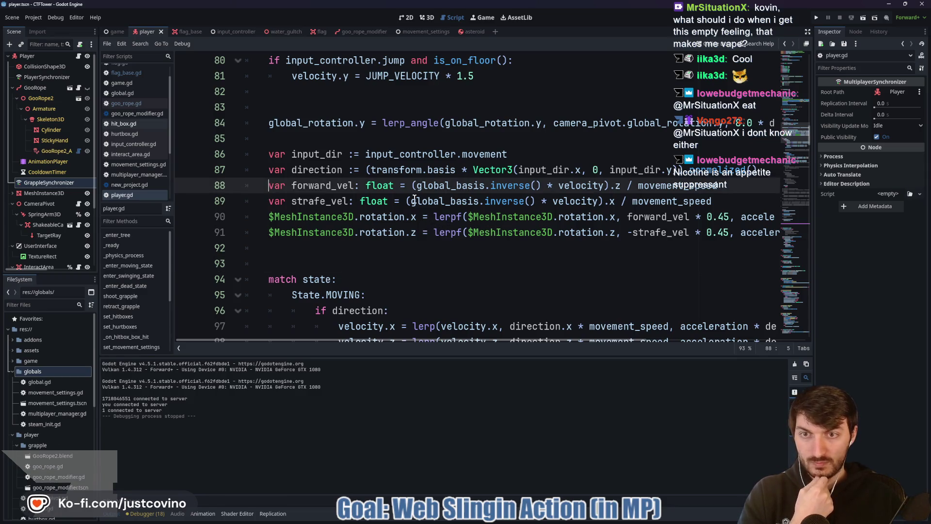
scroll(320, 198, down, 5)
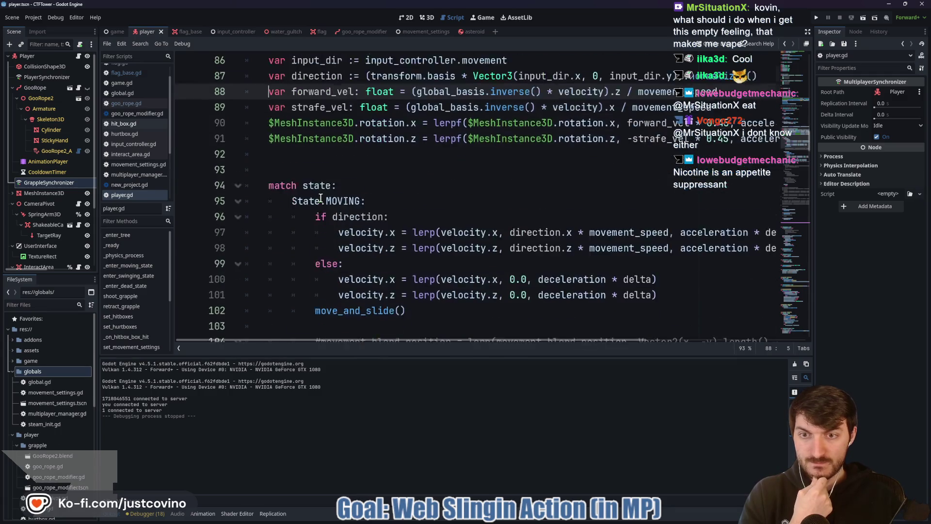
scroll(321, 199, down, 5)
scroll(320, 204, up, 7)
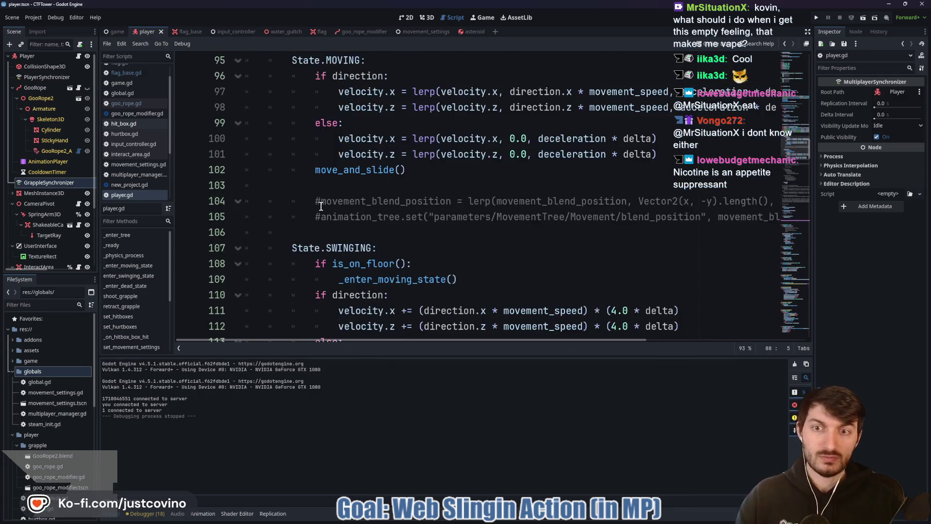
key(Return)
key(Up)
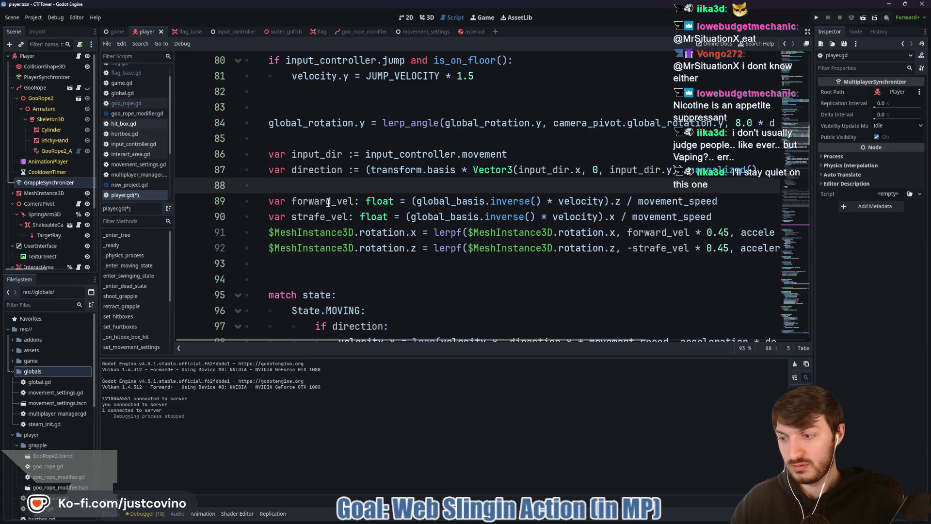
Step: Write the condition 'if state != State.SWINGING:' on the new line 88
text(if state == State.)
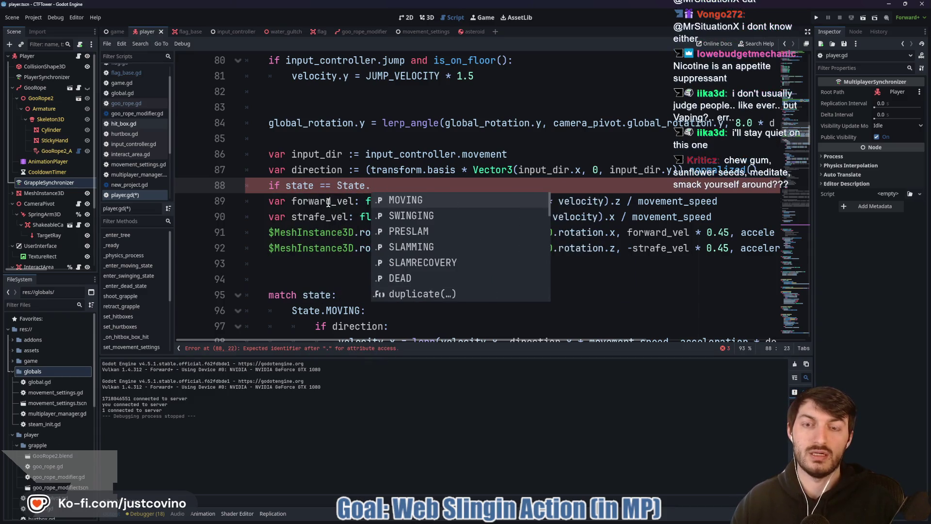
key(Down)
key(Return)
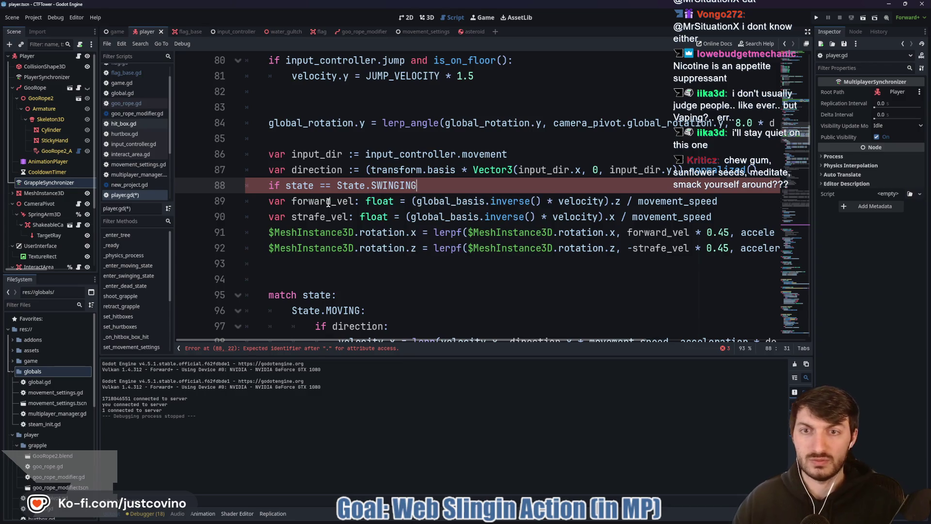
text(:)
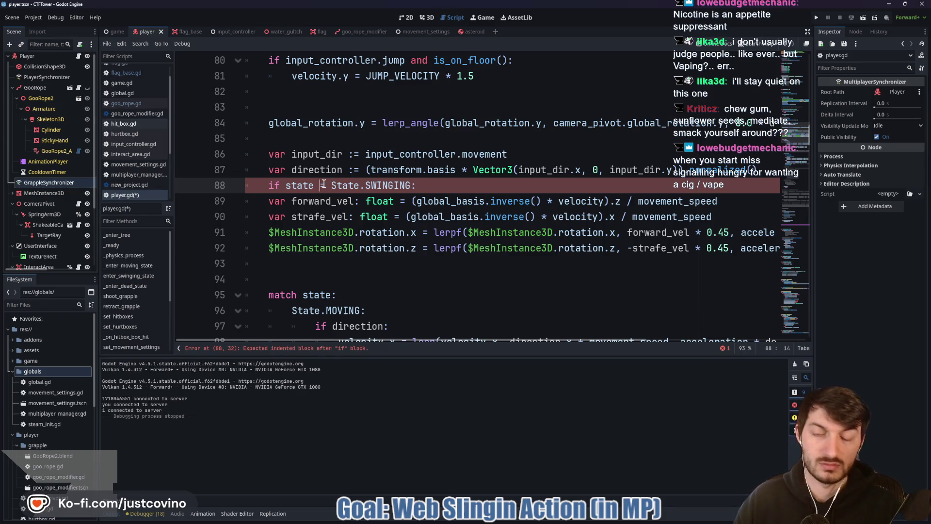
Step: Indent the mesh tilt code on lines 89–92 under the new check and run the project
mouse_move(257, 204)
mouse_down()
mouse_move(272, 215)
mouse_move(485, 249)
mouse_move(804, 247)
mouse_up()
key(Tab)
click(436, 260)
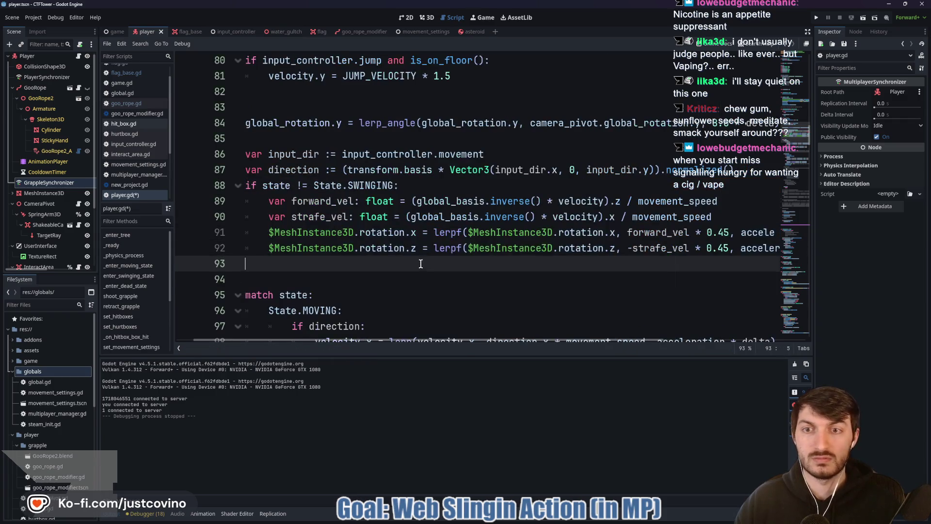
click(818, 19)
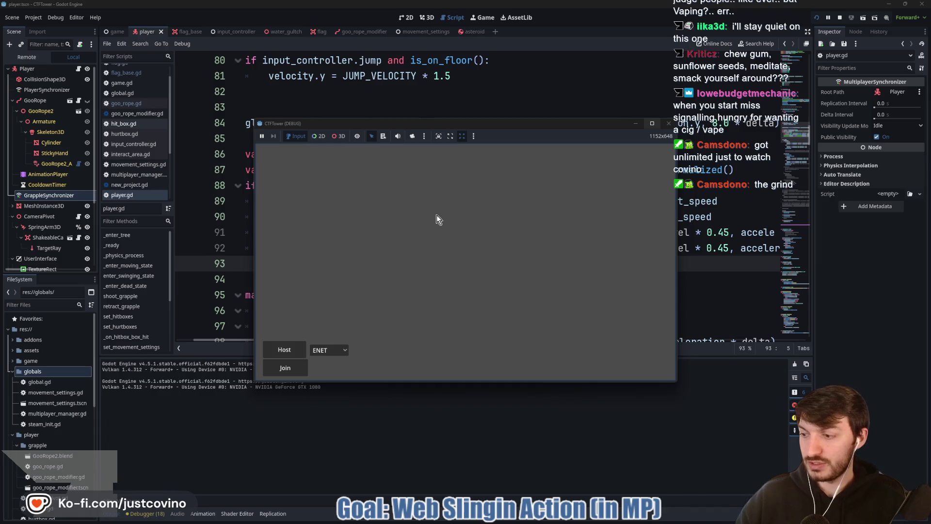
Step: Arrange the two CTFTower debug windows side by side
mouse_move(441, 127)
mouse_down()
mouse_move(376, 135)
mouse_move(216, 125)
mouse_up()
mouse_move(485, 141)
mouse_down()
mouse_move(669, 134)
mouse_move(632, 133)
mouse_up()
mouse_move(368, 127)
mouse_down()
mouse_move(342, 123)
mouse_move(349, 124)
mouse_up()
drag(547, 133, 592, 129)
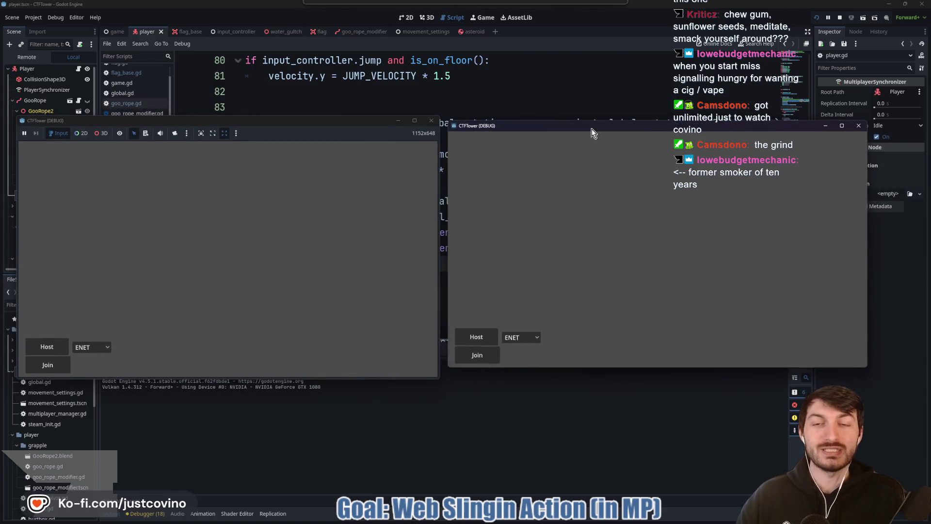
Step: Host in the left window, join from the right window, and start the game
click(49, 349)
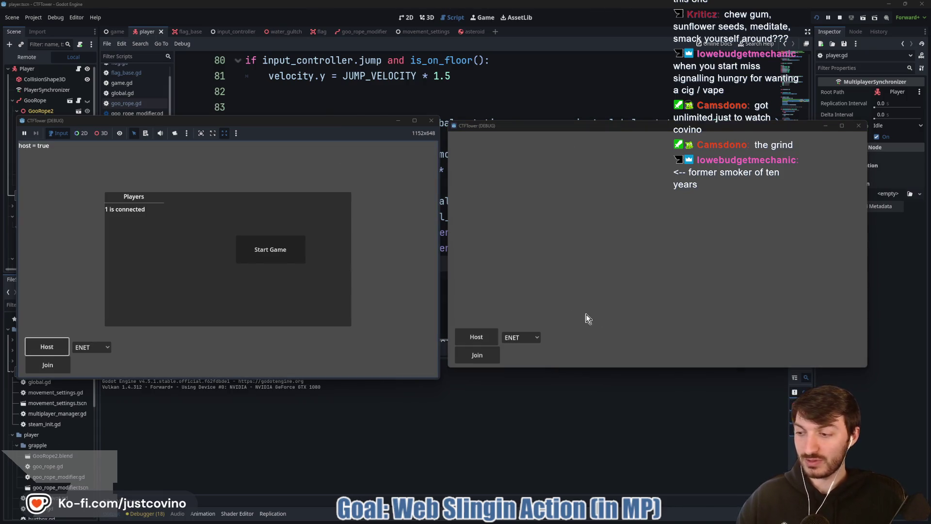
click(477, 356)
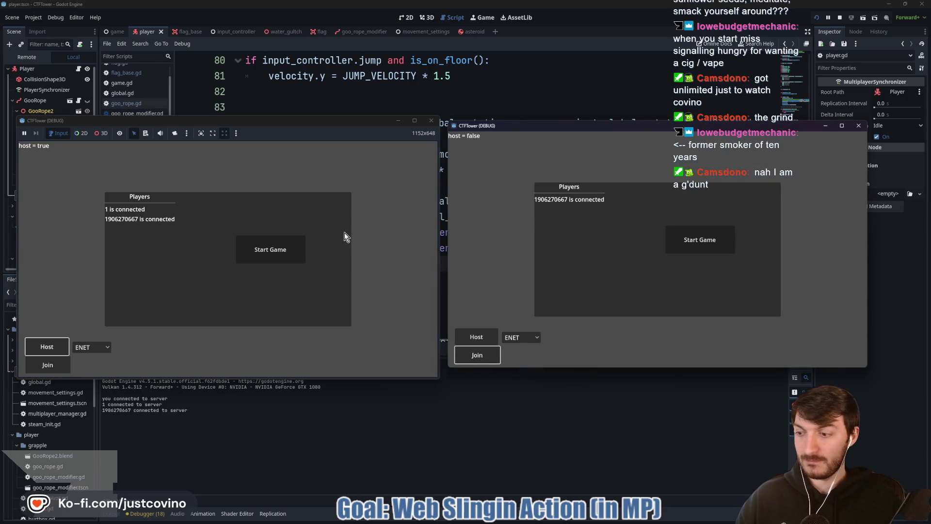
click(273, 251)
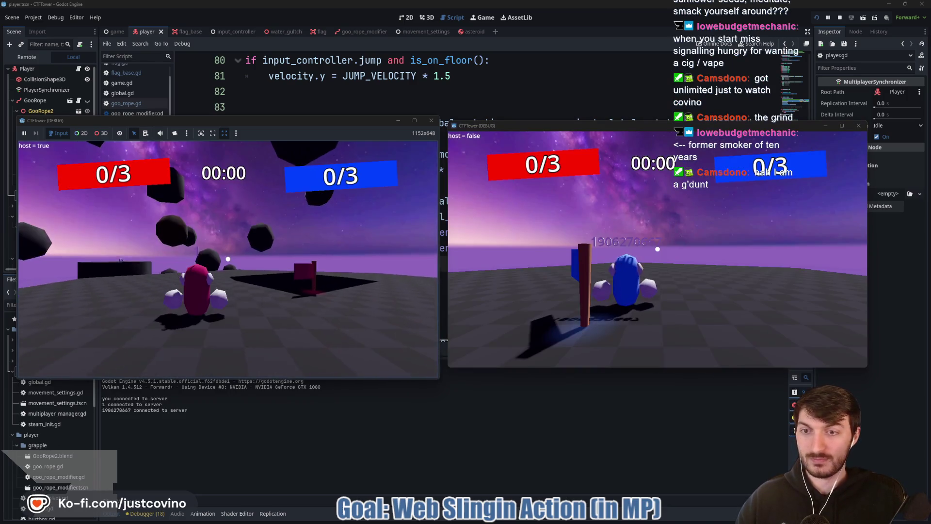
Step: Back in the host window, fire the grapple upward onto a black block and release it
key(super)
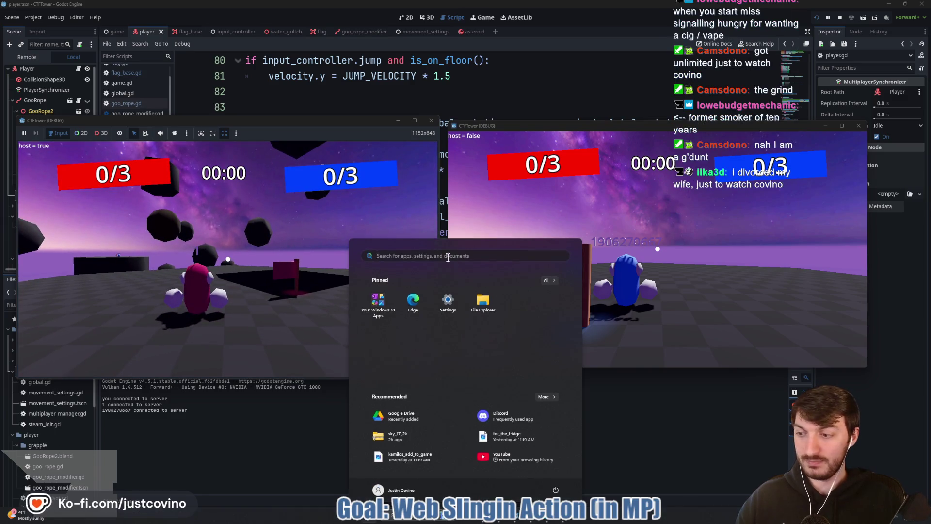
key(super)
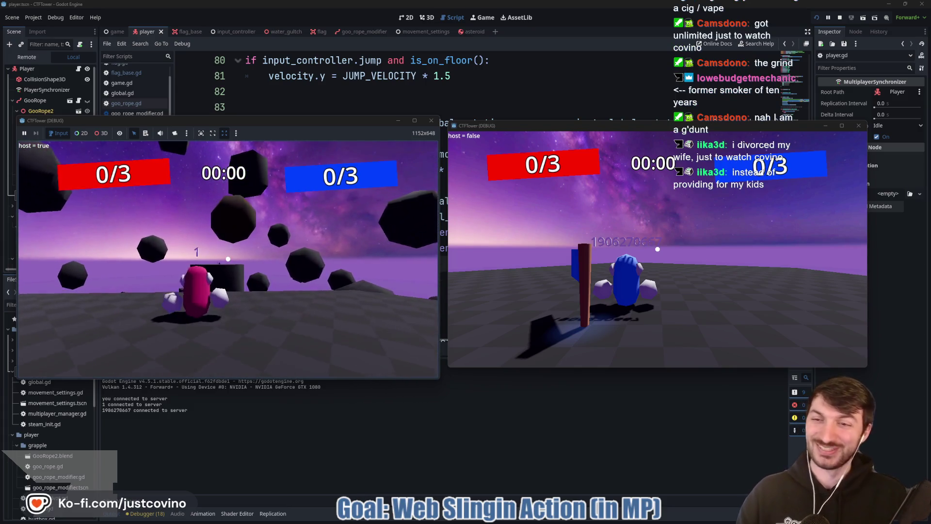
click(228, 259)
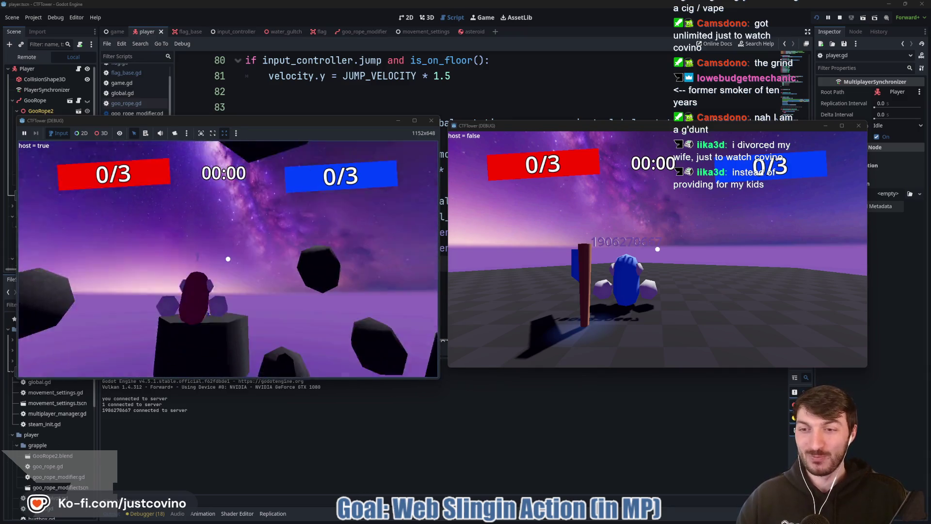
click(228, 259)
click(228, 258)
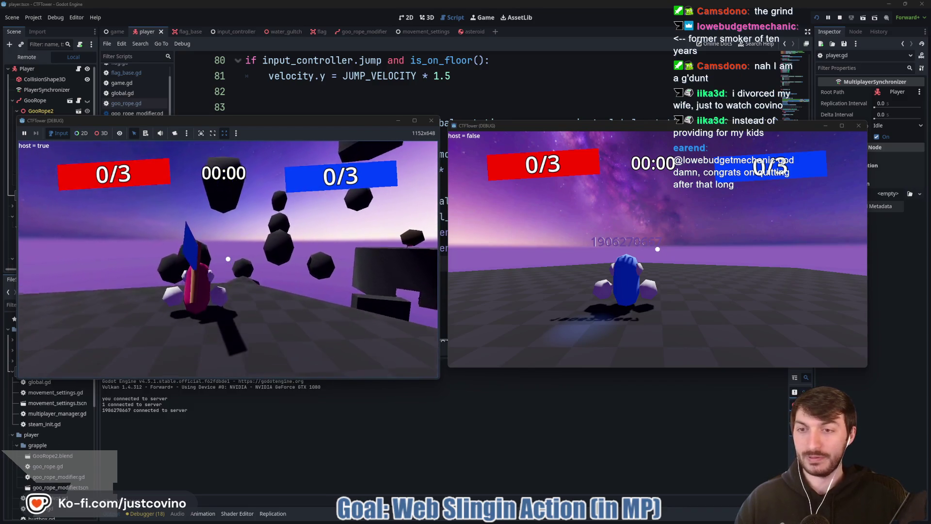
Step: Jump and swing between asteroids and the block above by repeatedly grappling
key(space)
click(227, 259)
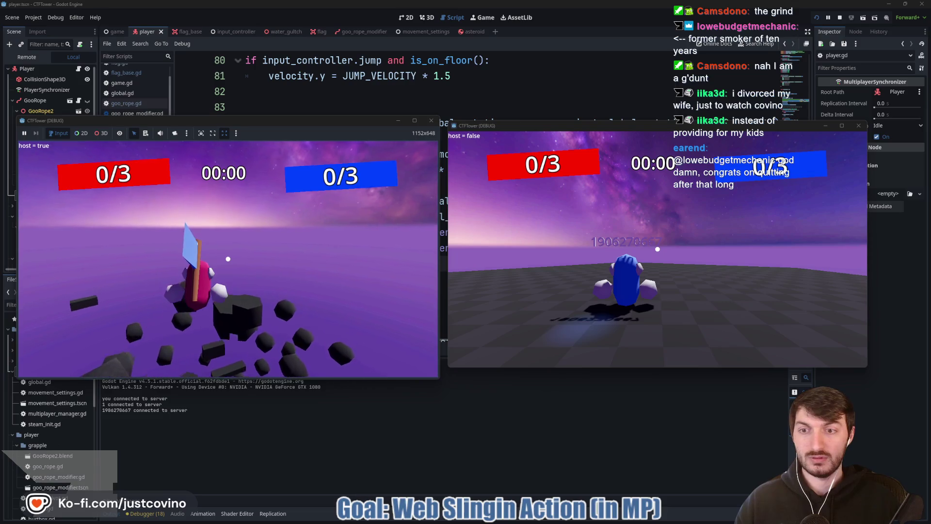
click(227, 258)
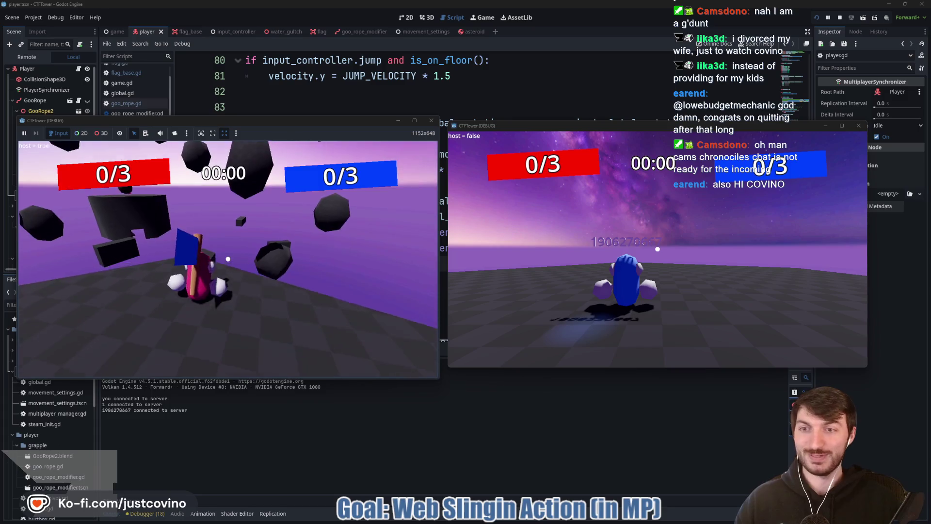
click(227, 258)
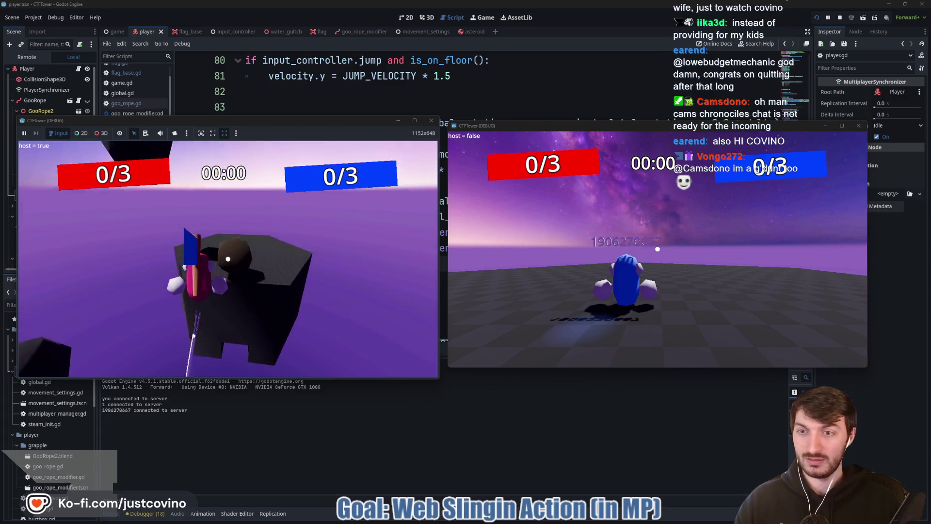
click(228, 258)
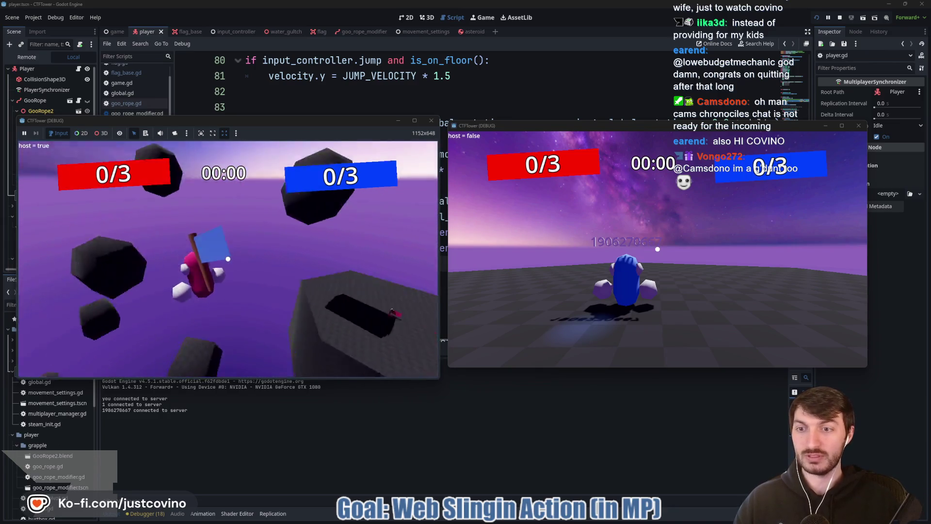
click(228, 259)
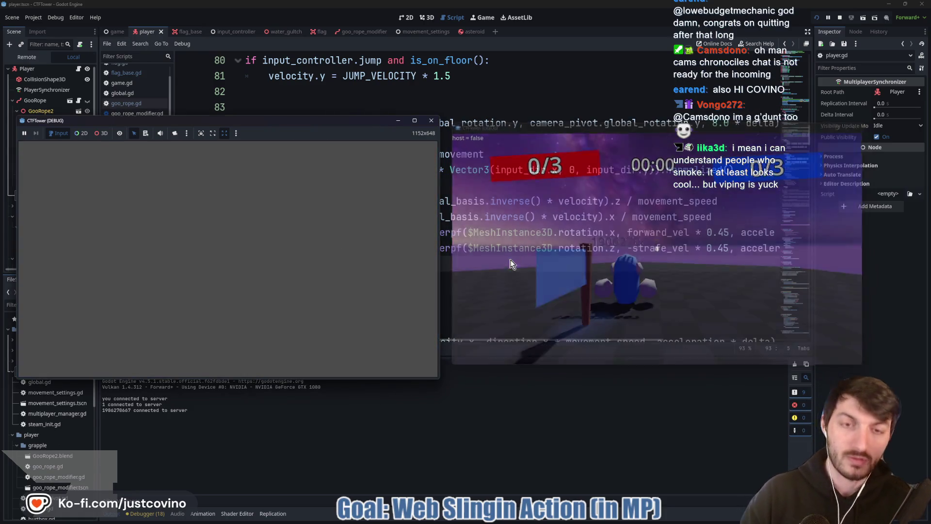
Step: Stop the game with F8 and locate the swinging velocity code around line 112 in player.gd
key(F8)
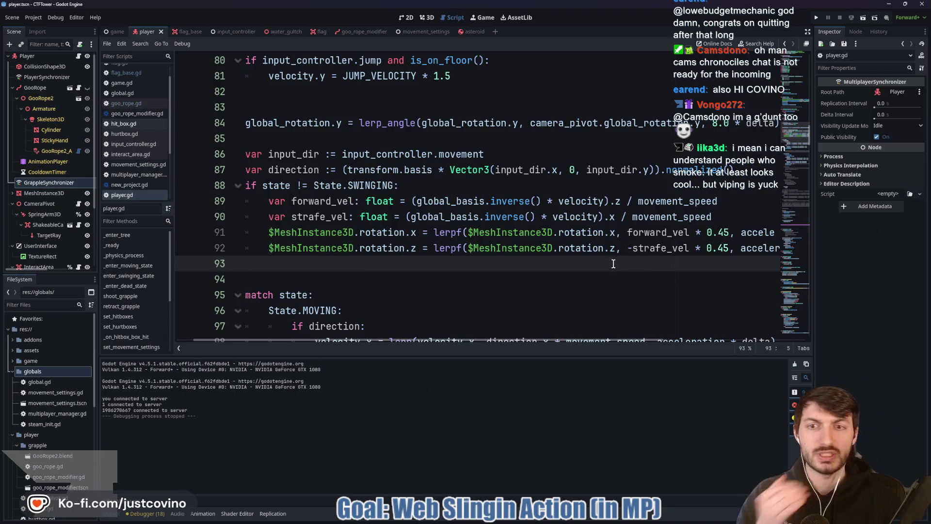
scroll(614, 264, down, 5)
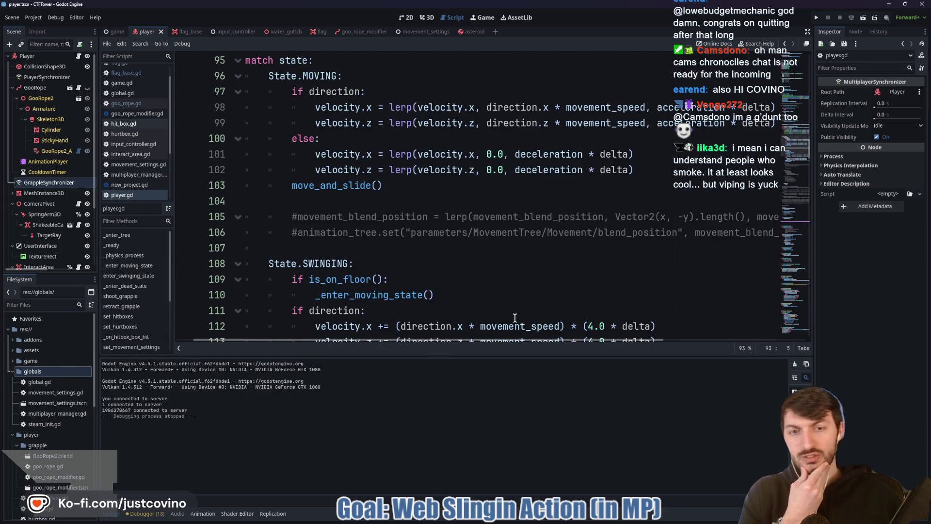
mouse_move(492, 338)
mouse_down()
mouse_move(519, 342)
mouse_move(501, 338)
mouse_up()
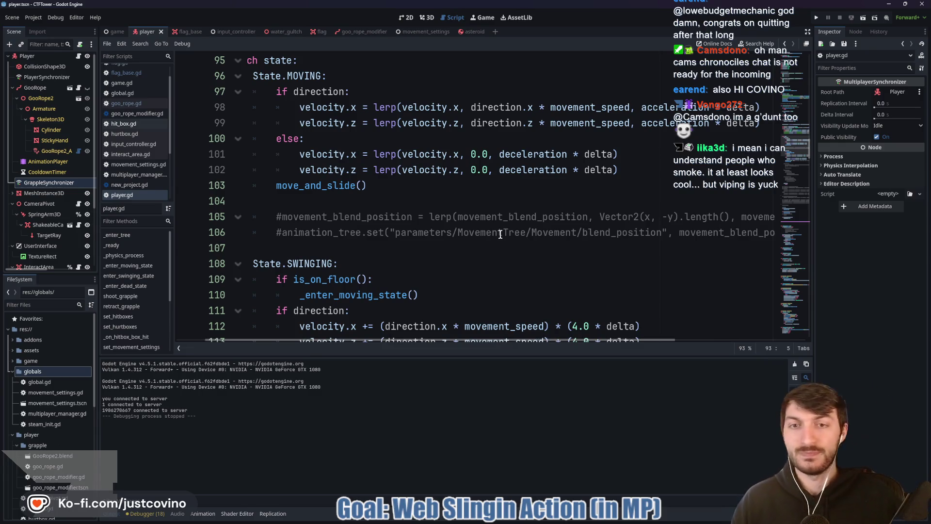
scroll(519, 248, down, 2)
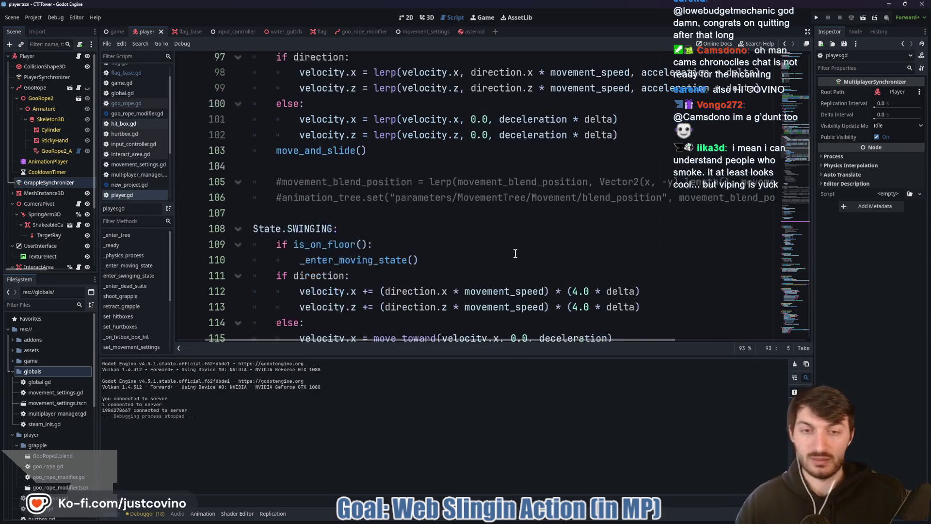
click(578, 232)
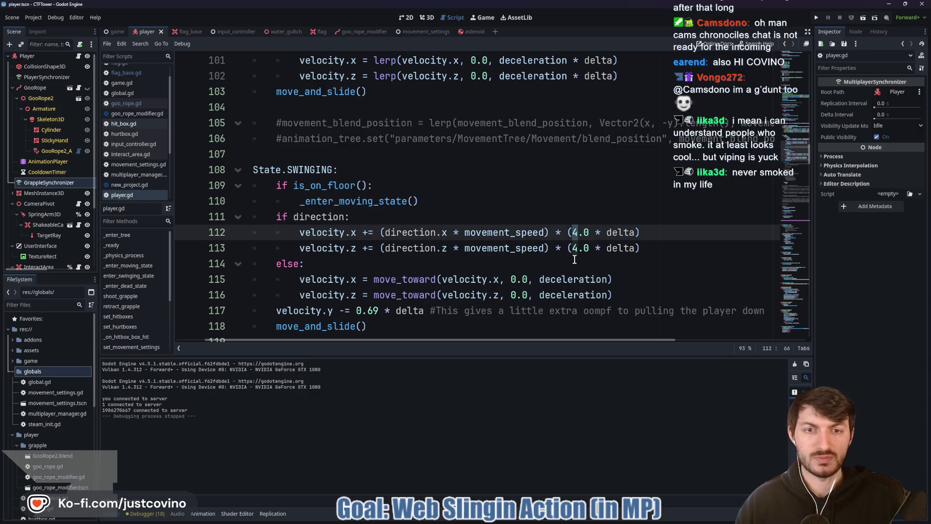
scroll(574, 260, down, 1)
key(Left)
scroll(576, 249, up, 20)
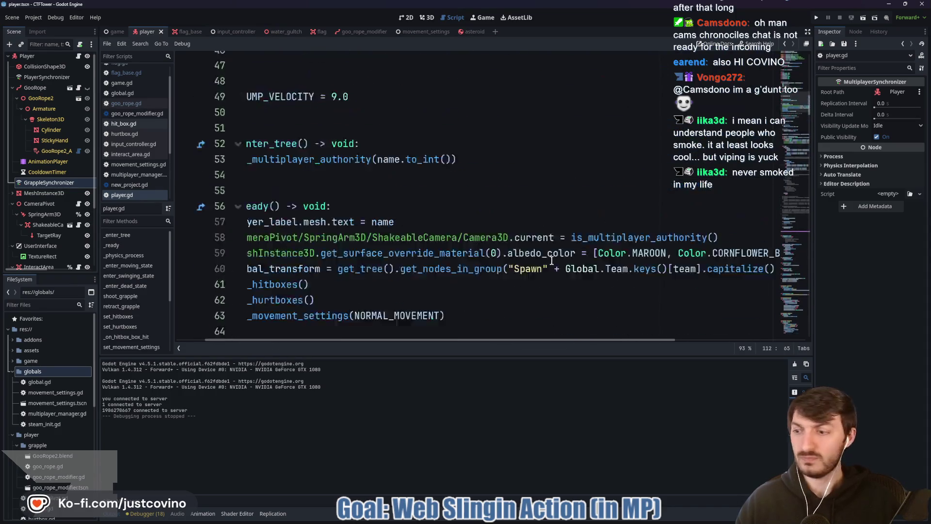
scroll(386, 265, up, 2)
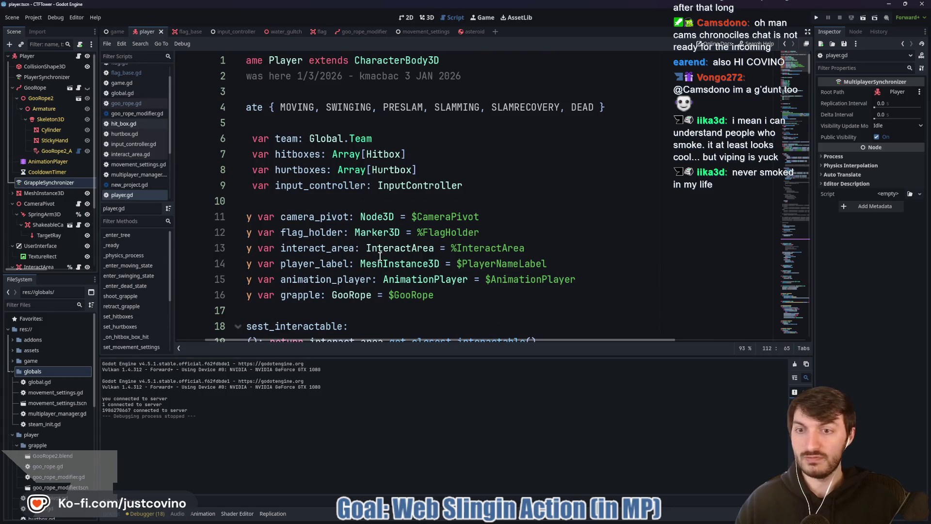
scroll(380, 257, down, 3)
scroll(355, 339, left, 2)
scroll(433, 224, down, 1)
scroll(388, 237, down, 3)
scroll(366, 236, down, 4)
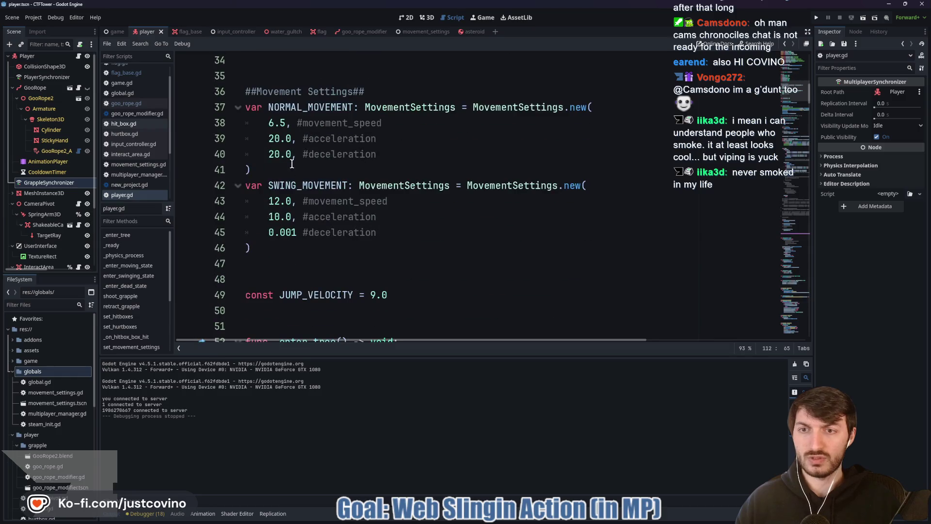
Step: Change the SWING_MOVEMENT acceleration from 10.0 to 4.0 and save
click(281, 218)
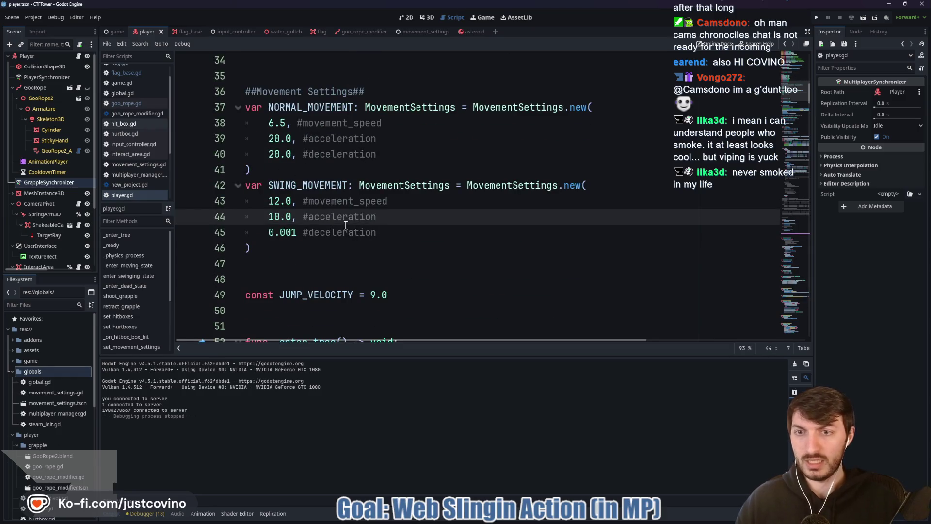
key(BackSpace)
key(BackSpace)
text(4)
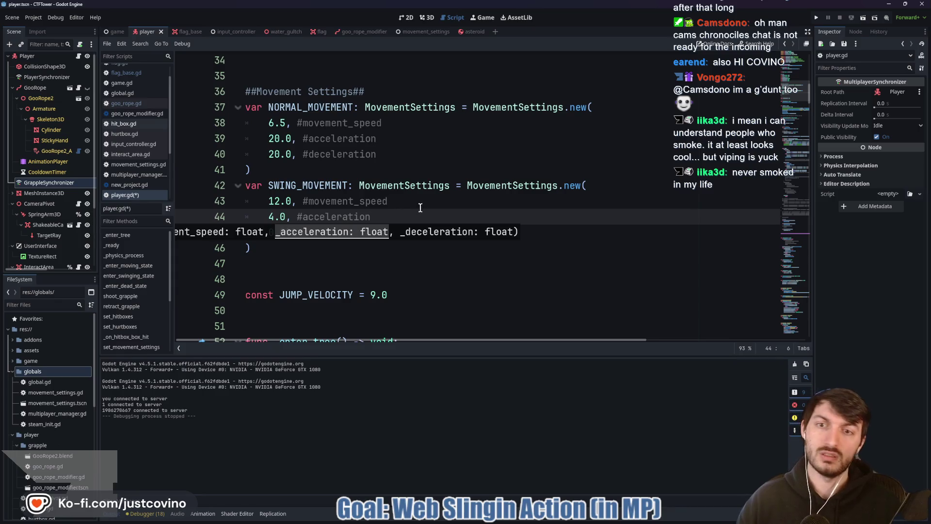
click(409, 213)
key(ctrl+s)
Step: Replace both 4.0 multipliers on lines 112–113 with acceleration and save the script
scroll(524, 248, down, 20)
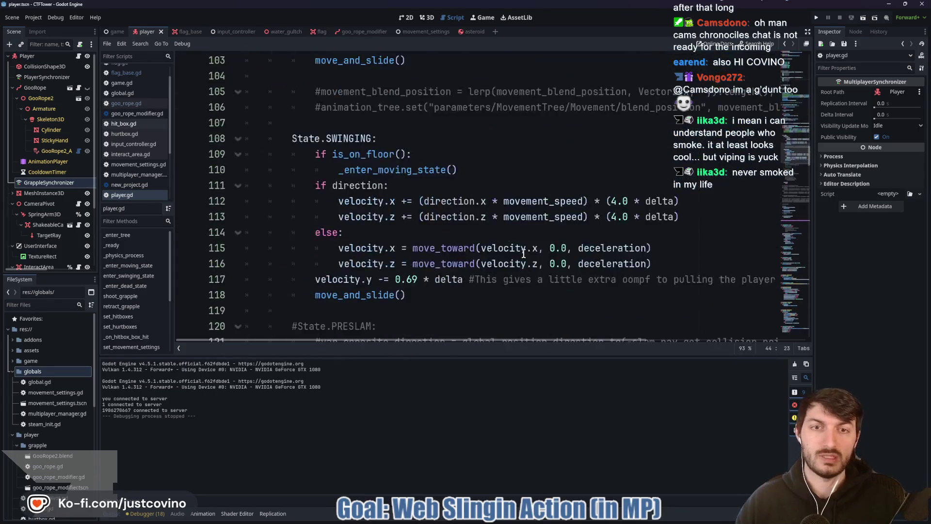
scroll(525, 252, down, 2)
scroll(448, 240, up, 6)
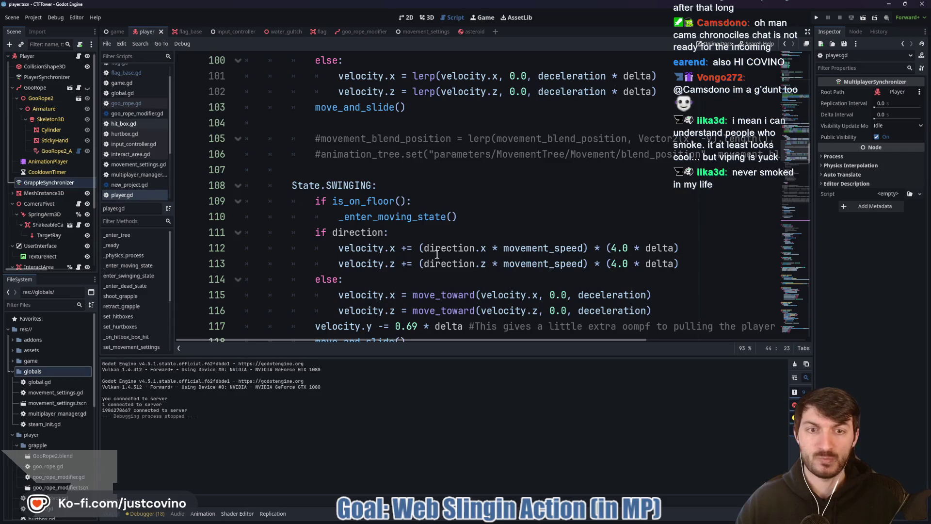
drag(611, 247, 628, 247)
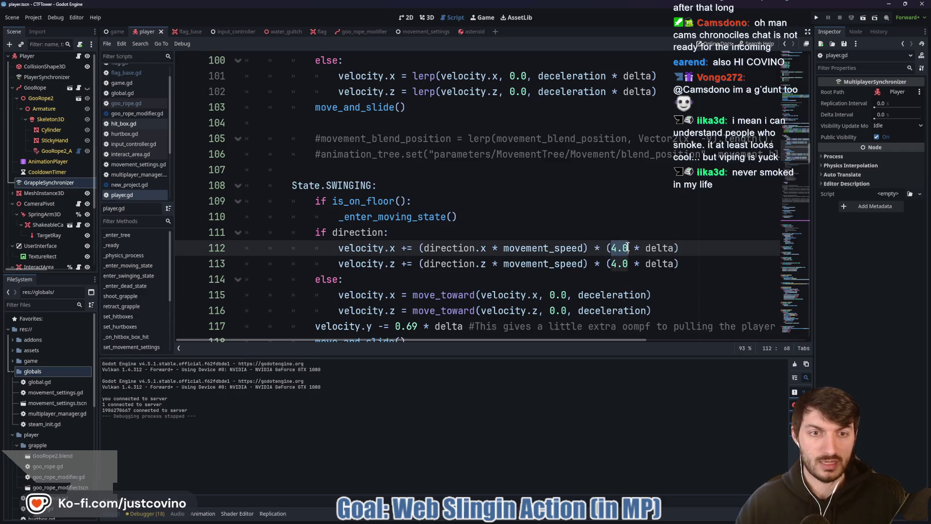
key(ctrl+d)
text(acce)
key(Return)
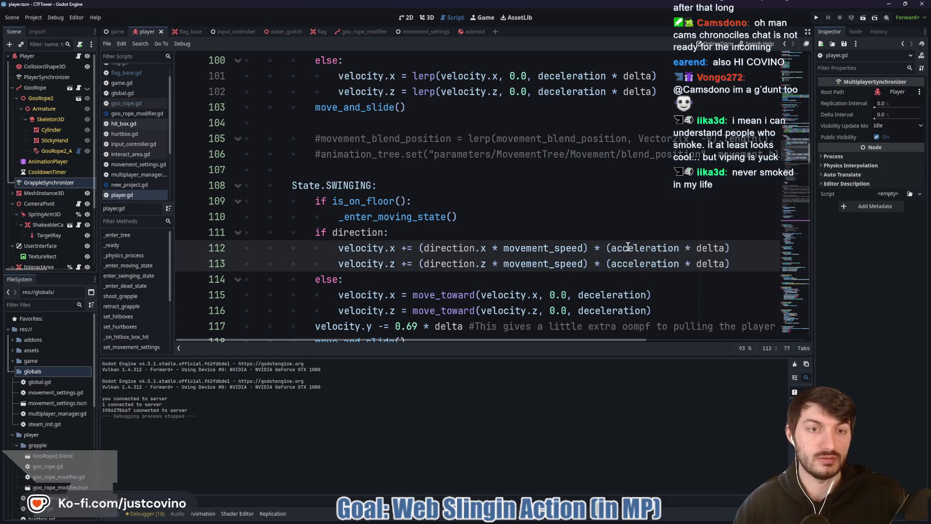
click(588, 222)
key(ctrl+s)
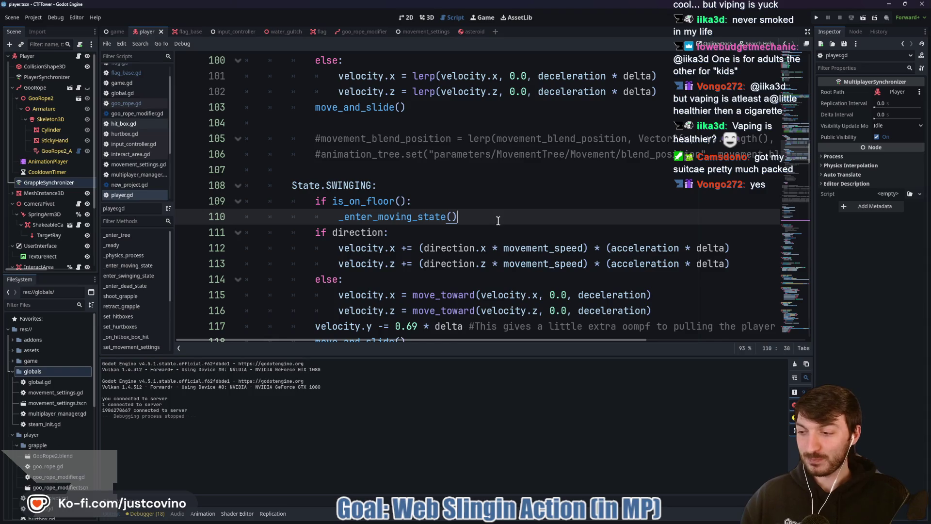
Step: Read the swinging code around lines 94–119, collapsing the output panel for more room
scroll(498, 221, down, 2)
click(413, 185)
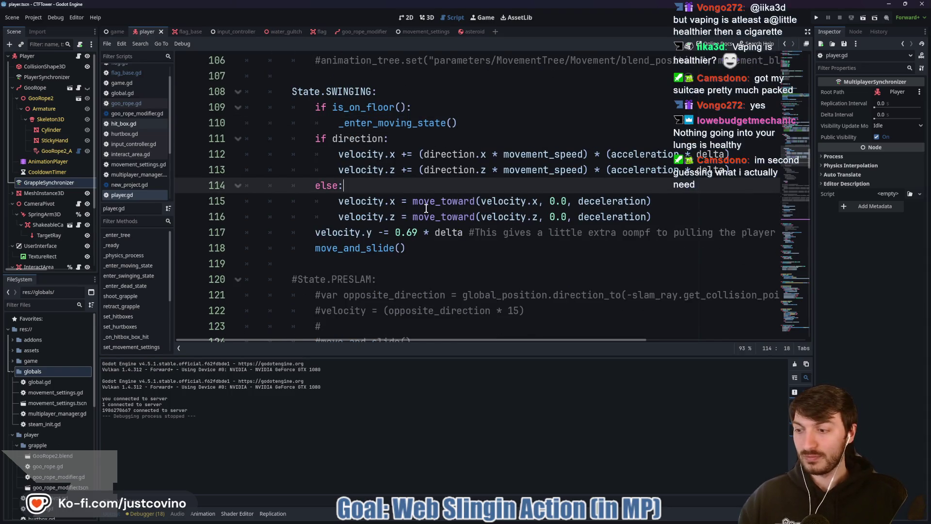
mouse_move(430, 206)
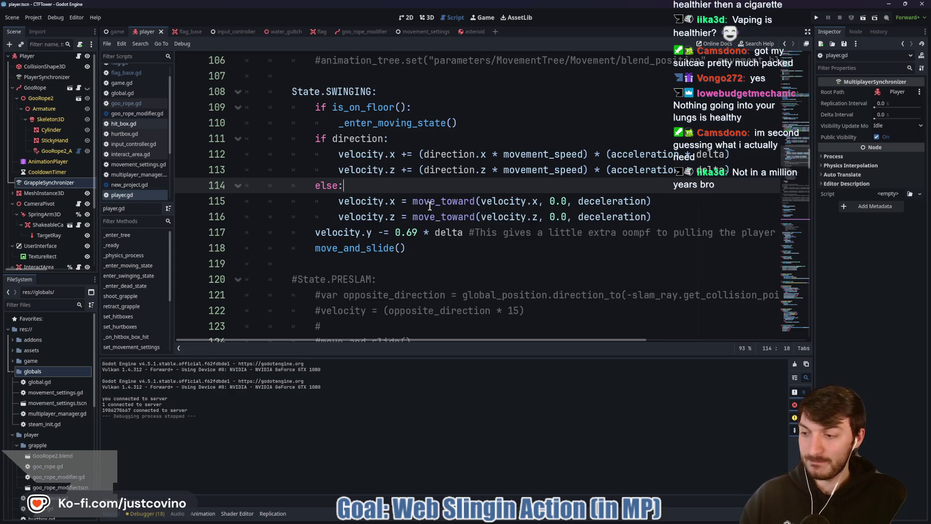
scroll(385, 169, down, 2)
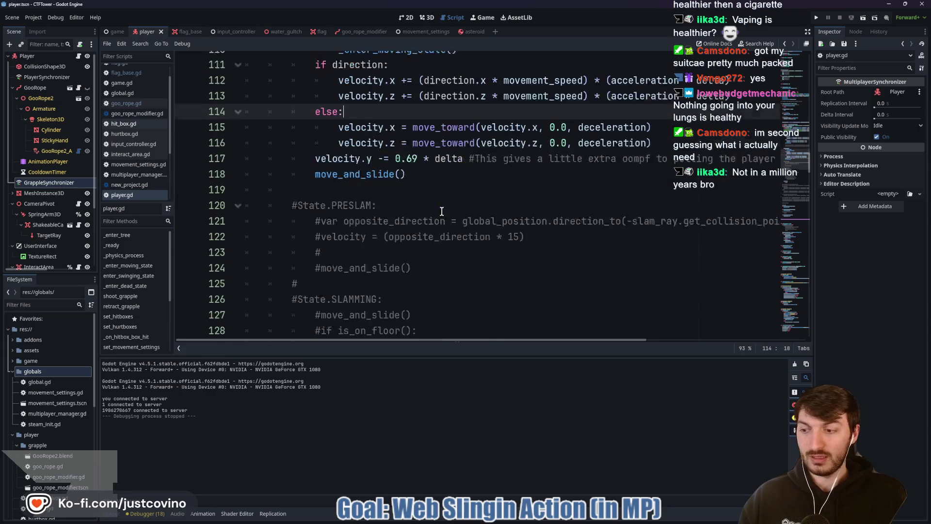
click(385, 169)
scroll(492, 201, down, 6)
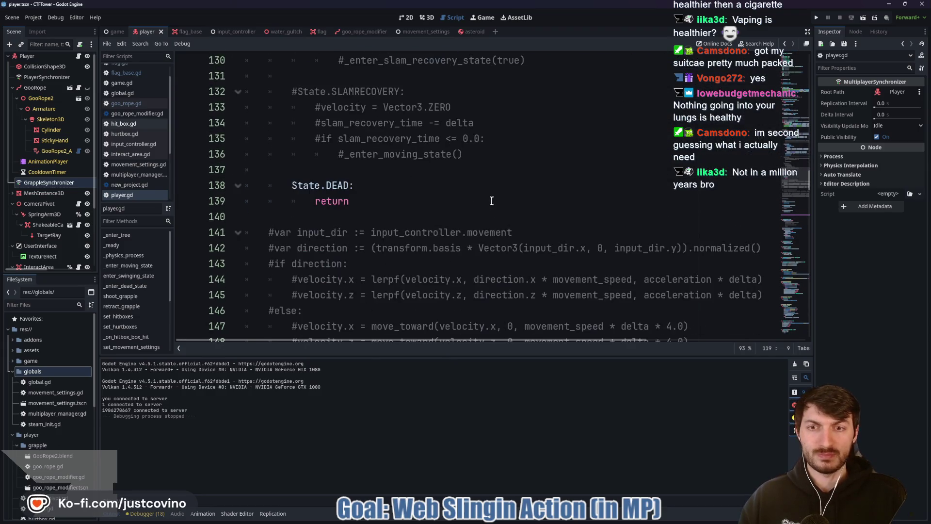
scroll(358, 168, up, 10)
click(362, 165)
scroll(361, 164, up, 5)
click(373, 207)
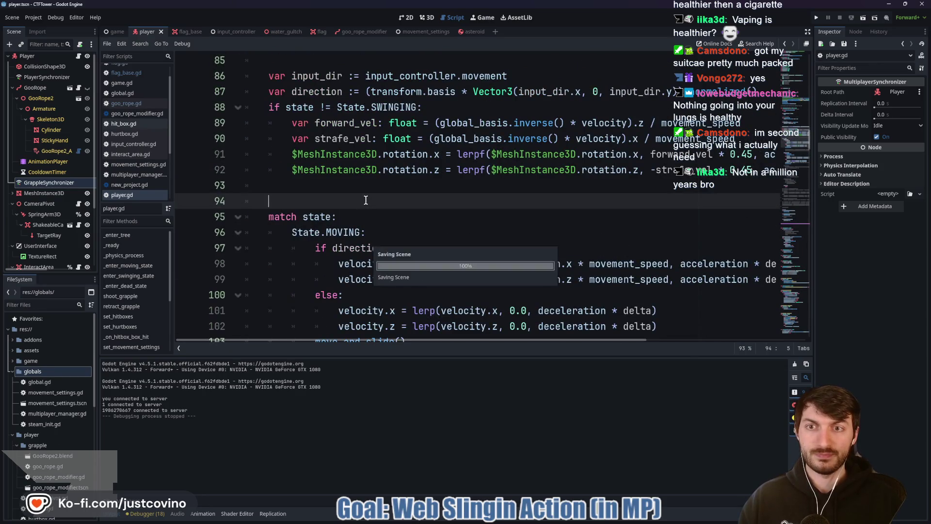
click(117, 514)
scroll(447, 303, up, 5)
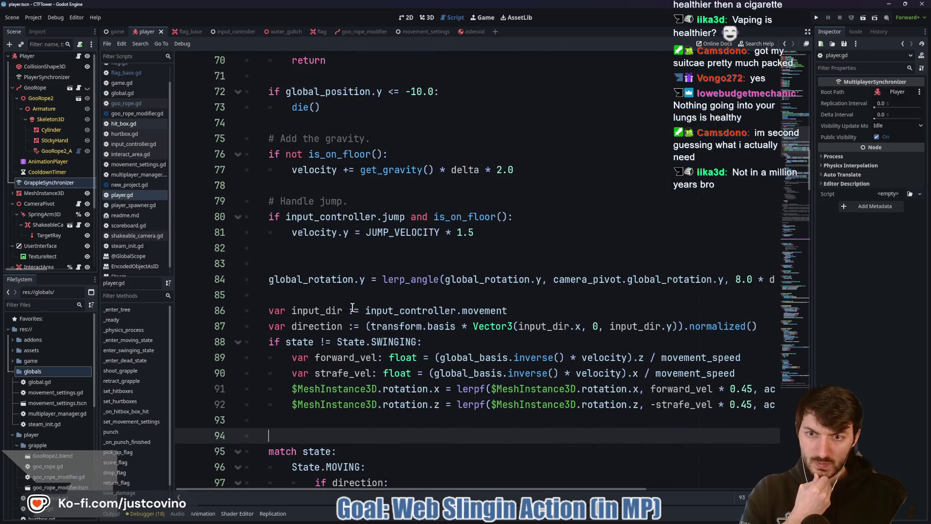
scroll(338, 303, down, 2)
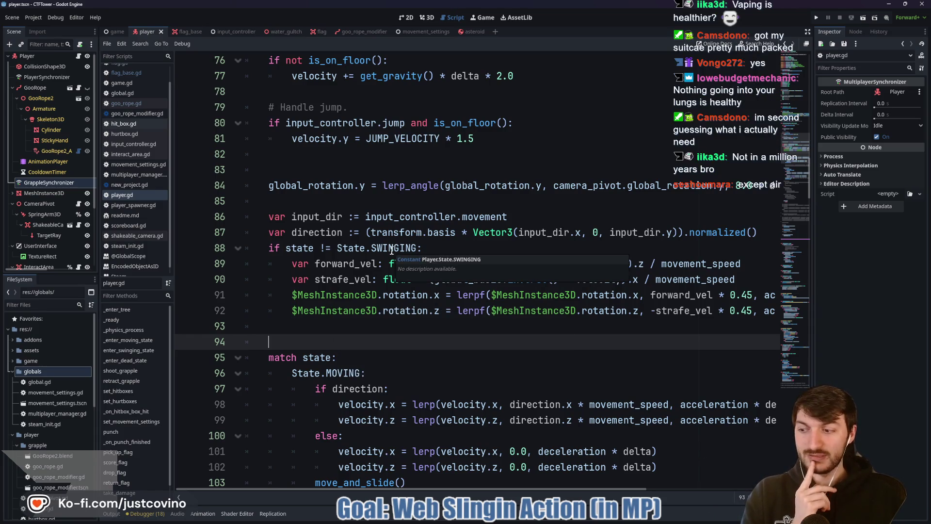
Step: Browse the movement state code from line 83 down to the blank lines near 171
click(369, 201)
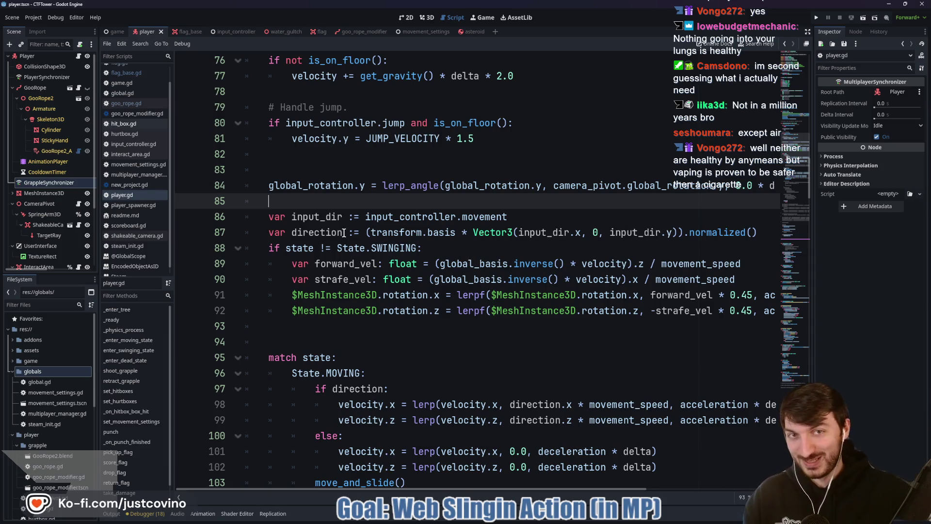
click(326, 170)
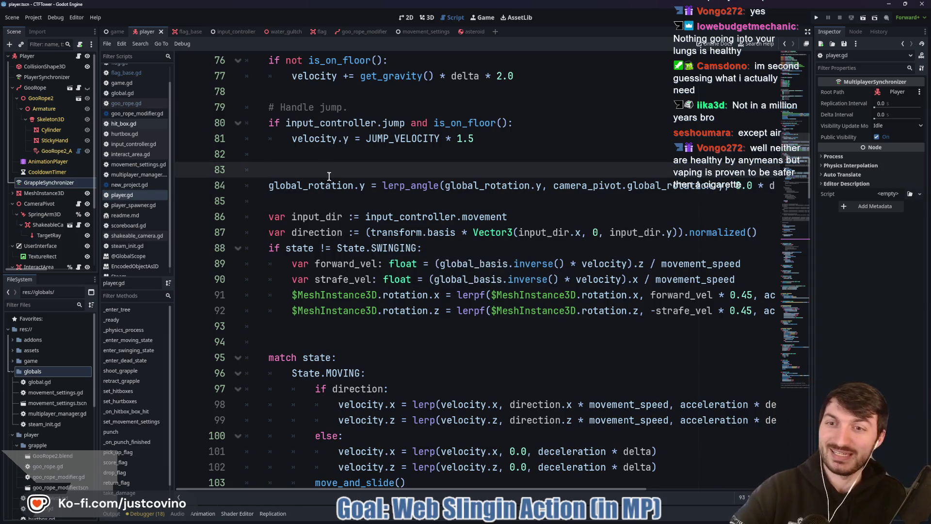
scroll(364, 185, up, 1)
scroll(363, 185, down, 2)
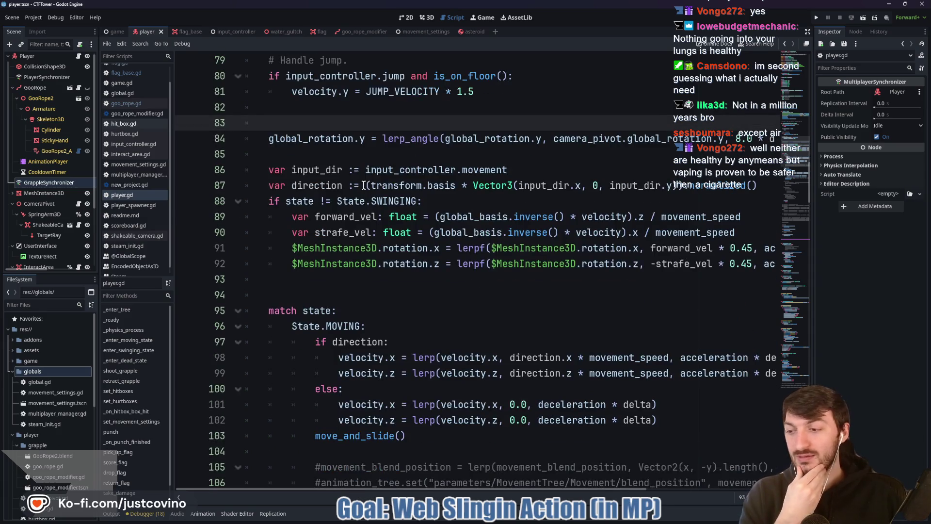
click(336, 150)
scroll(332, 153, down, 4)
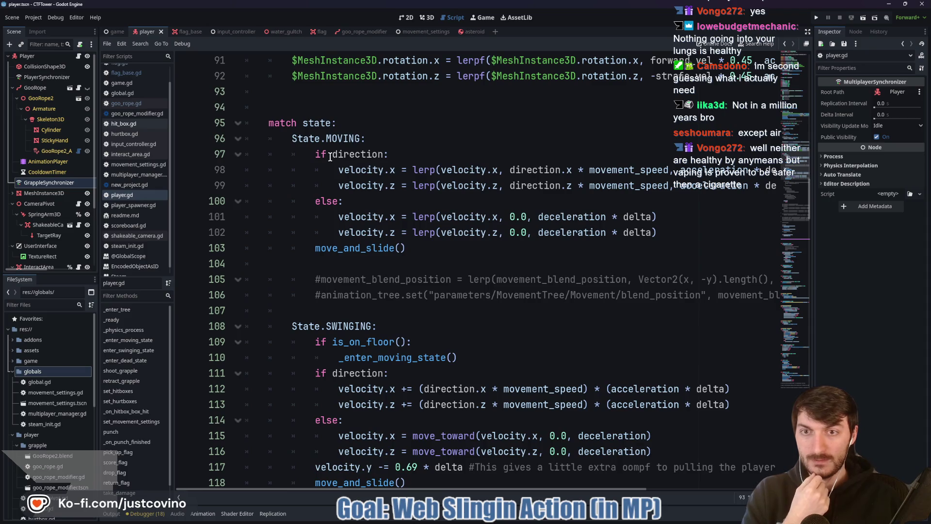
scroll(330, 156, down, 3)
click(330, 167)
scroll(368, 165, down, 1)
scroll(389, 163, down, 11)
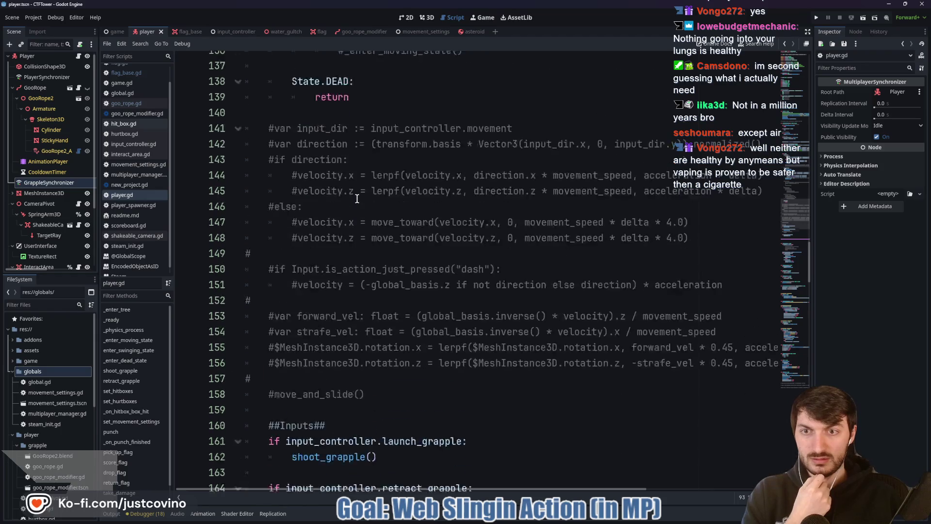
scroll(357, 198, down, 6)
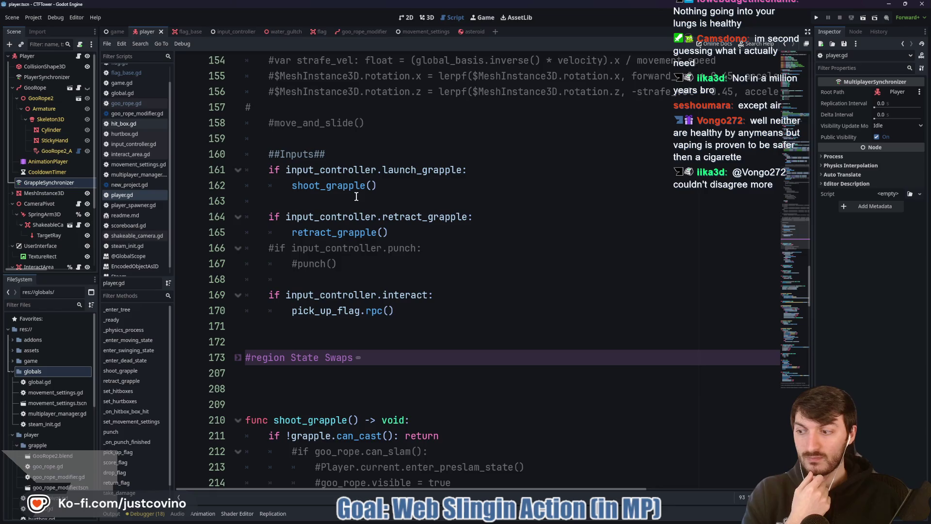
scroll(356, 197, down, 3)
click(320, 196)
key(Up)
key(Down)
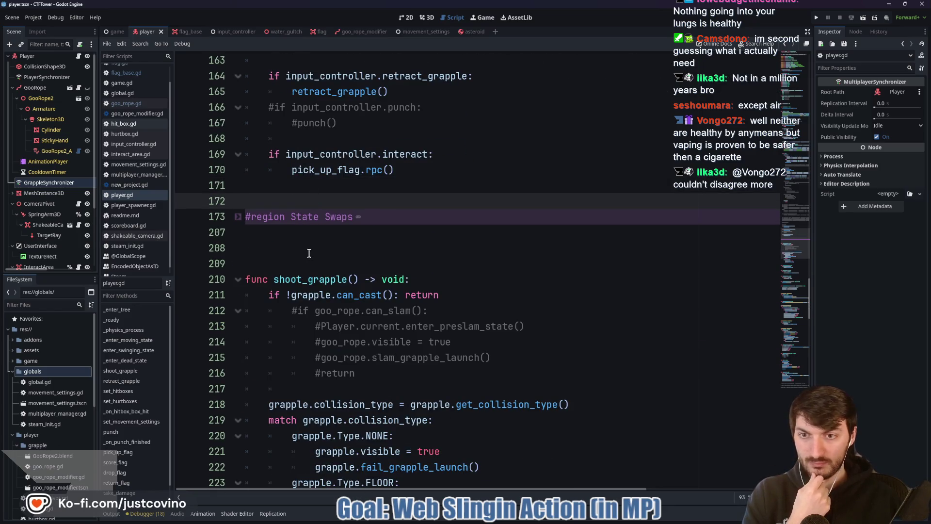
scroll(309, 253, down, 1)
Step: Expand and read the State Swaps region, collapse it, then switch to the water_gultch scene
click(238, 170)
click(238, 171)
click(238, 170)
scroll(239, 170, down, 2)
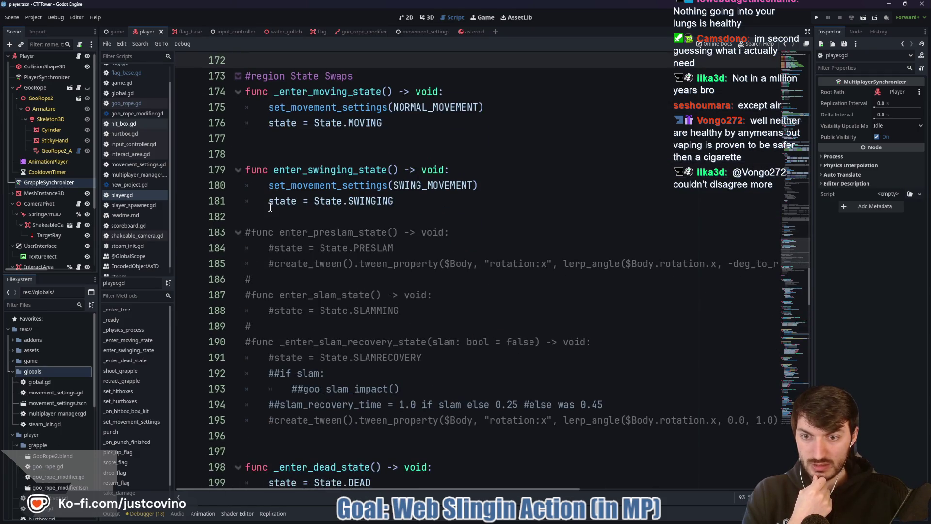
scroll(244, 167, up, 1)
click(238, 123)
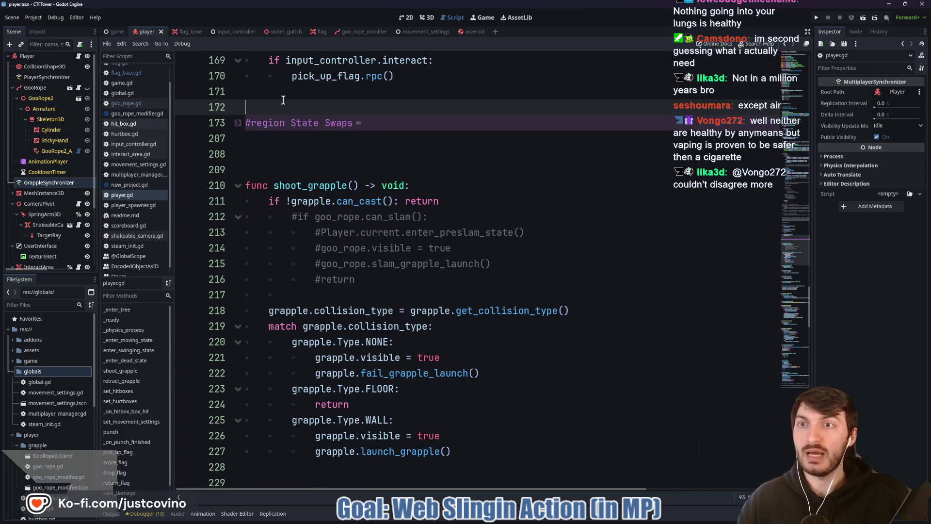
click(277, 31)
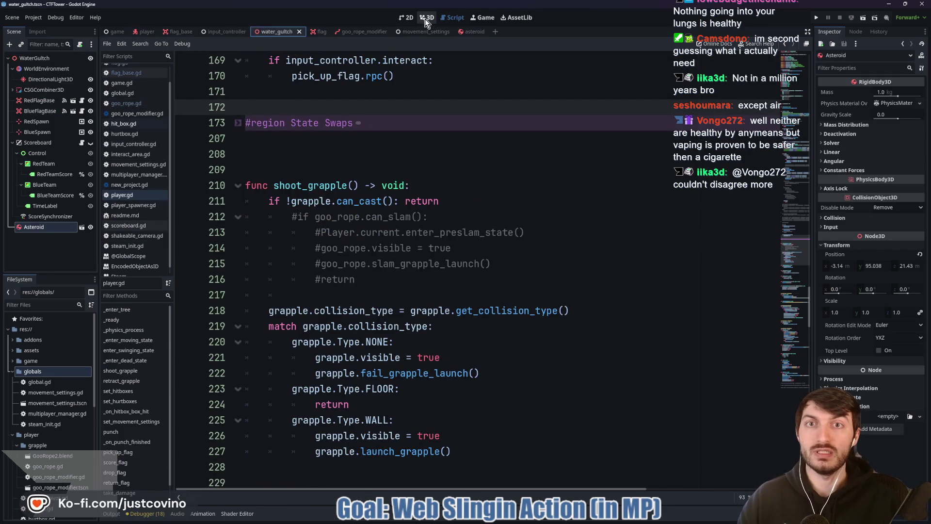
Step: Inspect the Asteroid in the 3D view and in its own scene, then return to water_gultch
click(427, 17)
drag(435, 194, 118, 399)
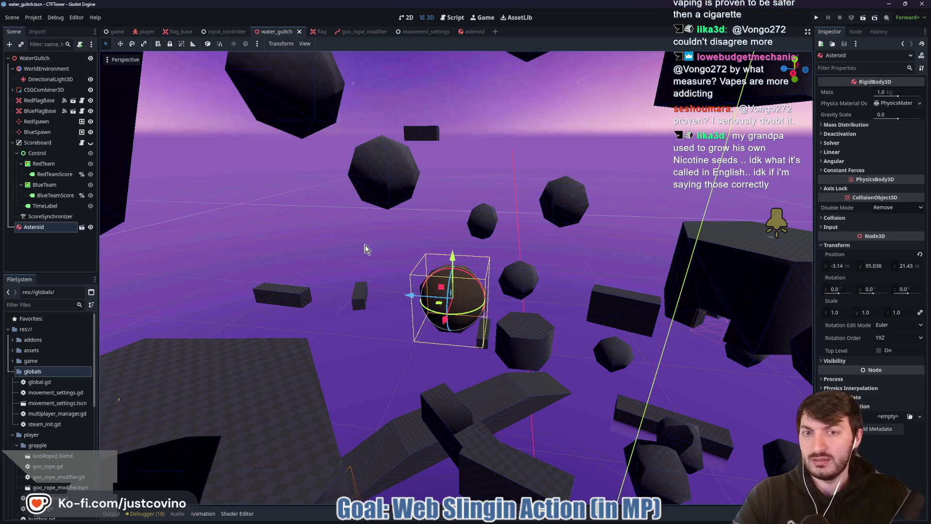
scroll(437, 268, down, 3)
scroll(485, 250, up, 2)
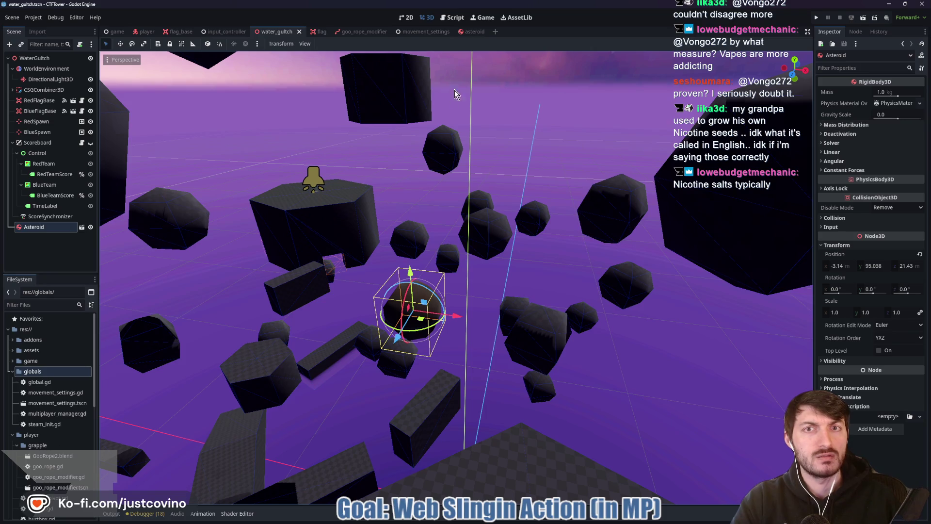
click(473, 31)
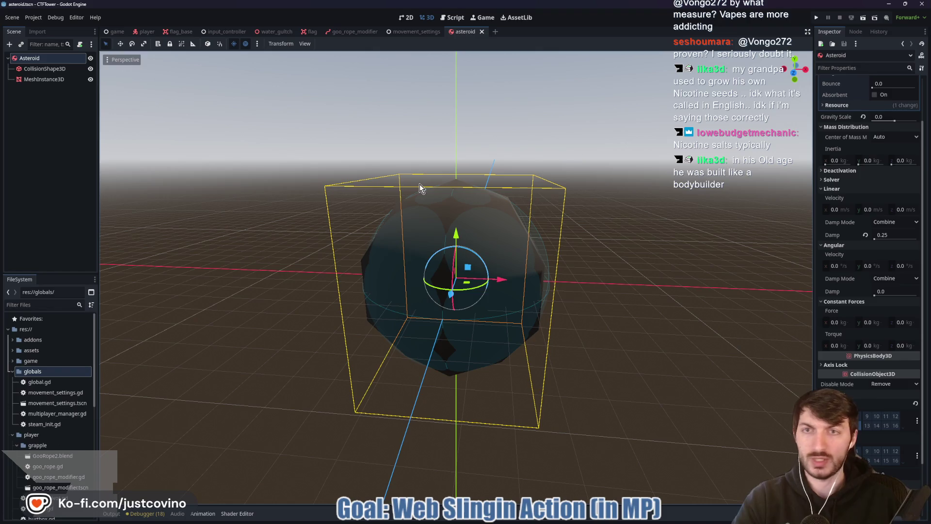
click(274, 32)
Step: Set the Asteroid node's scale to 4, then 2.0 on all axes, and run with F5
click(43, 234)
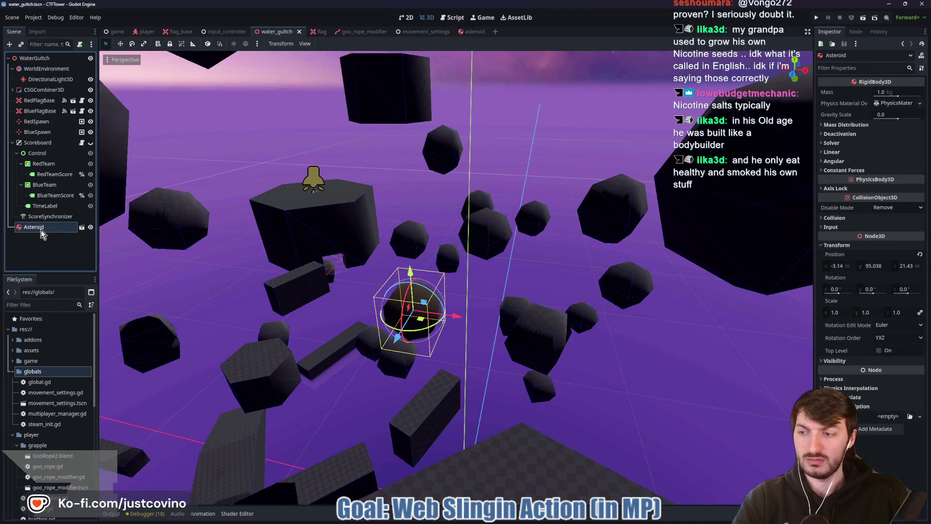
click(838, 312)
text(4)
key(Return)
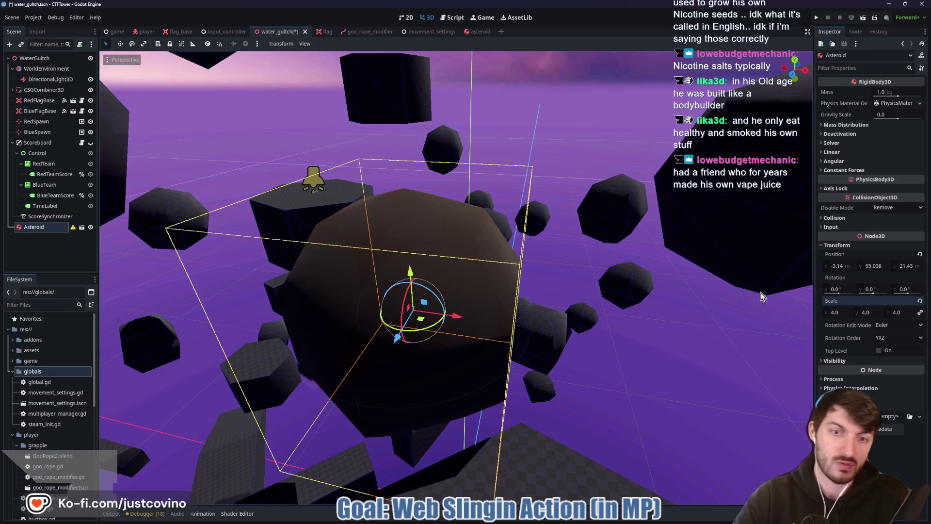
key(Return)
key(F5)
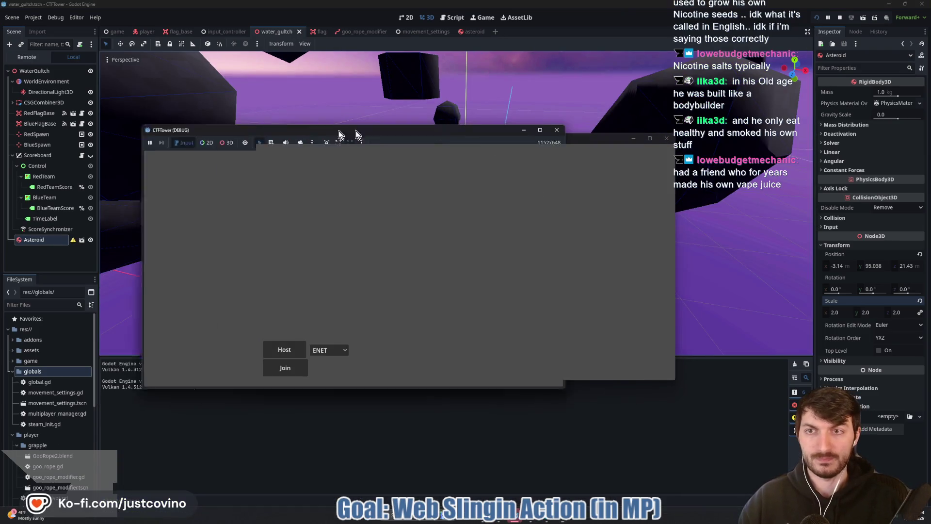
Step: Host in the first debug window, join from the second, and start the match
click(43, 352)
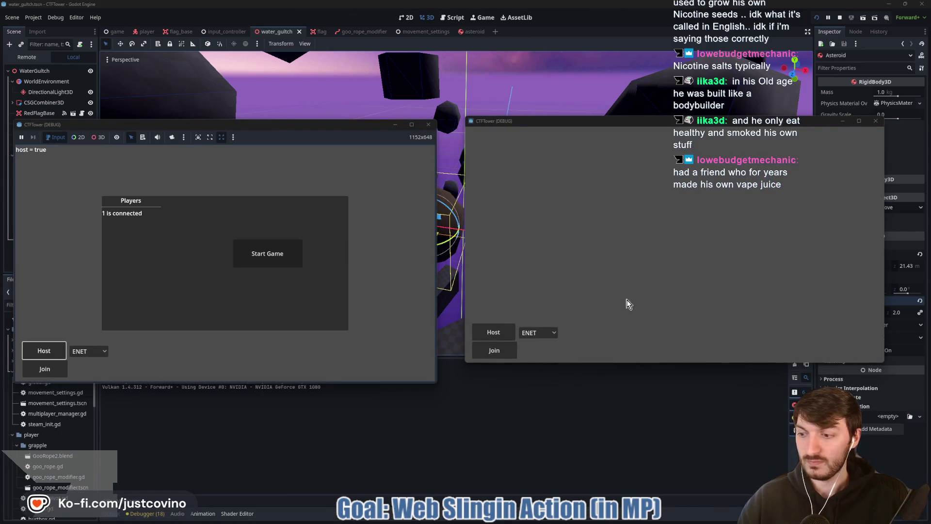
click(504, 351)
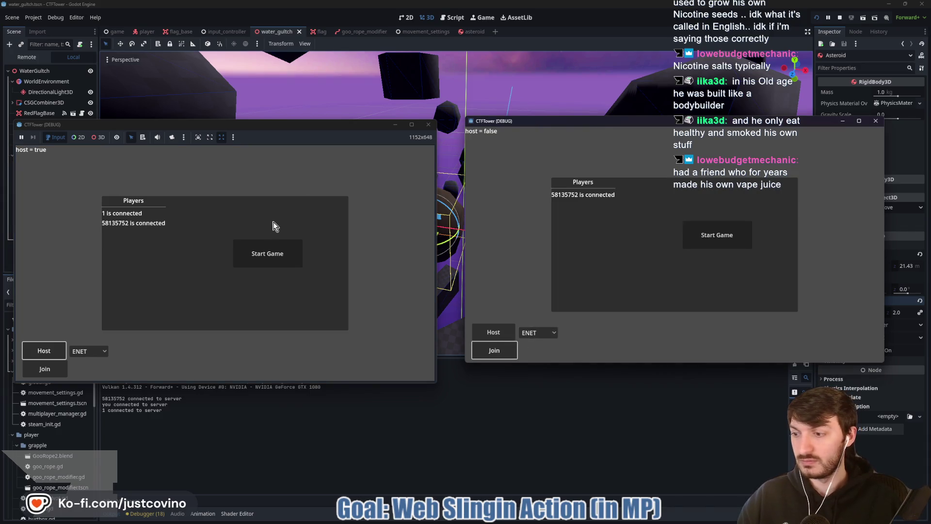
click(247, 257)
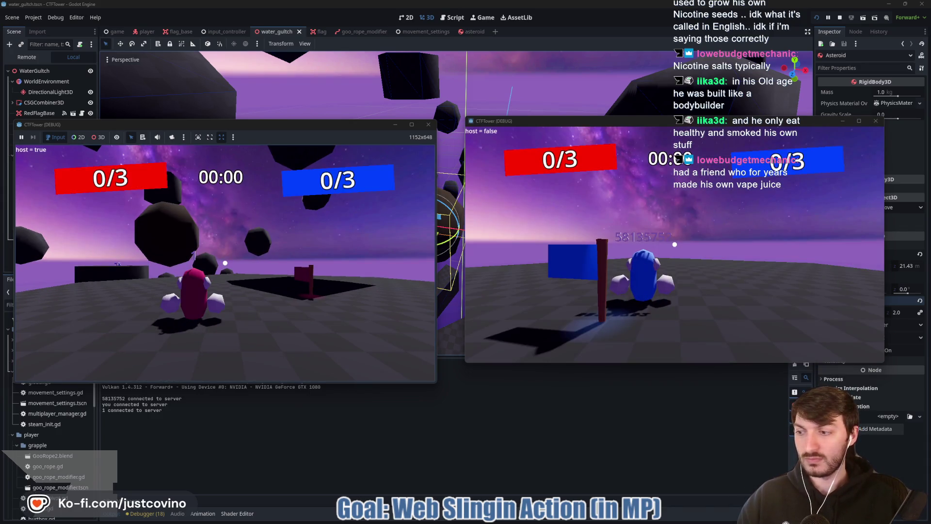
Step: Grapple the red player onto the large asteroid and swing among the floating rocks
key(super)
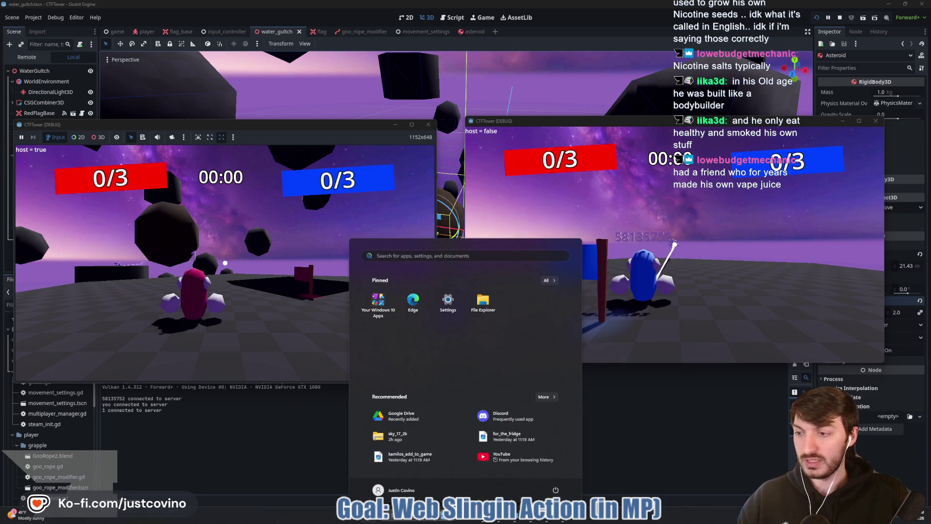
key(super)
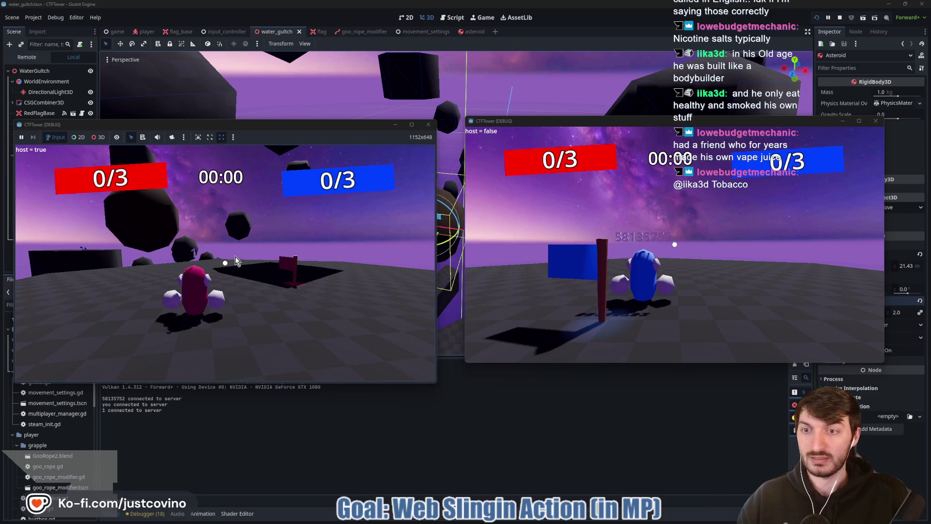
click(225, 263)
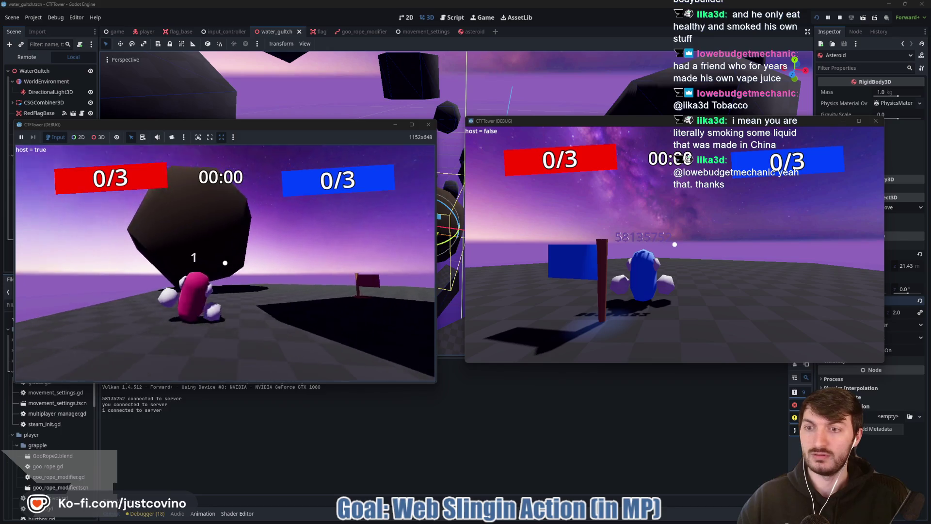
click(225, 262)
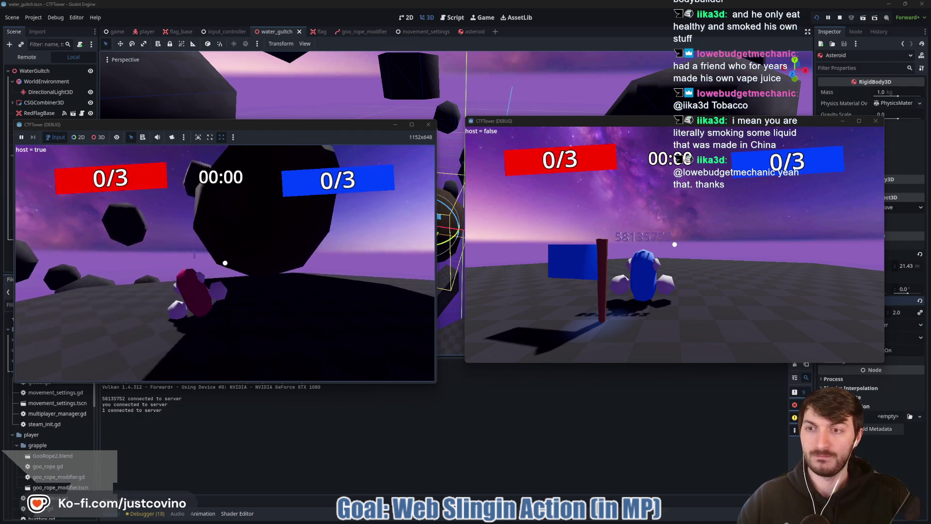
click(225, 263)
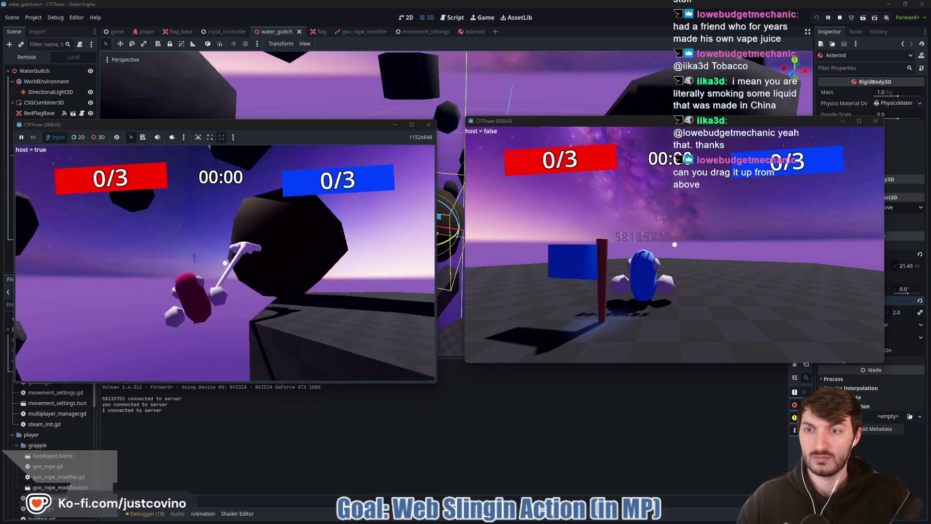
click(225, 263)
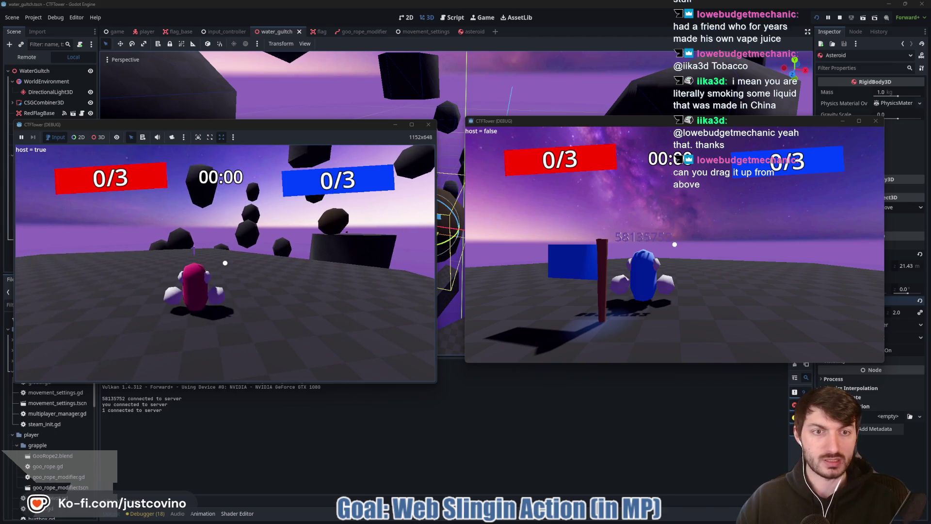
Step: Walk the blue and red characters across the arena in the two game windows
mouse_move(523, 520)
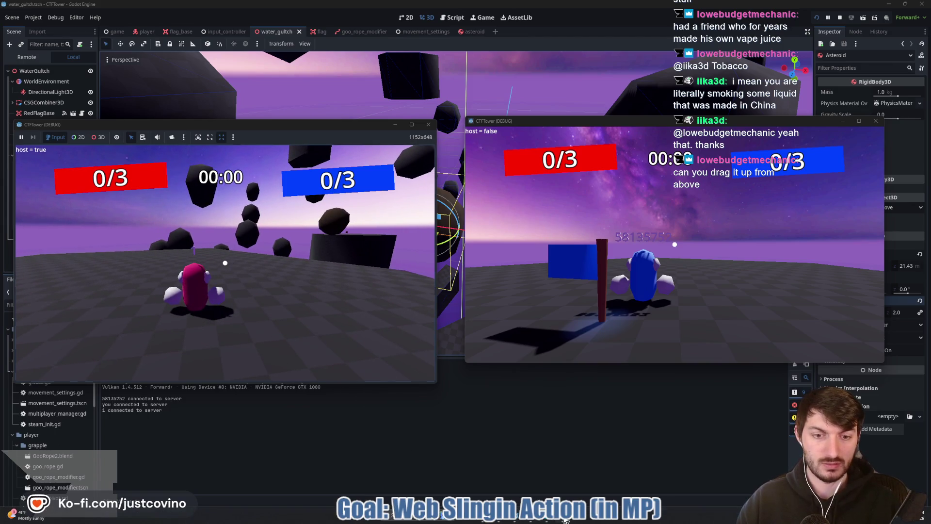
click(631, 316)
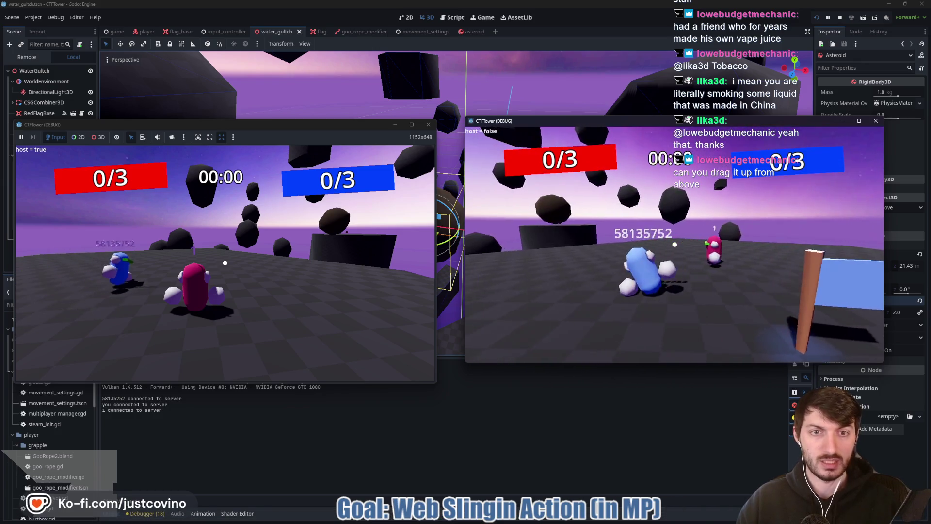
key(w)
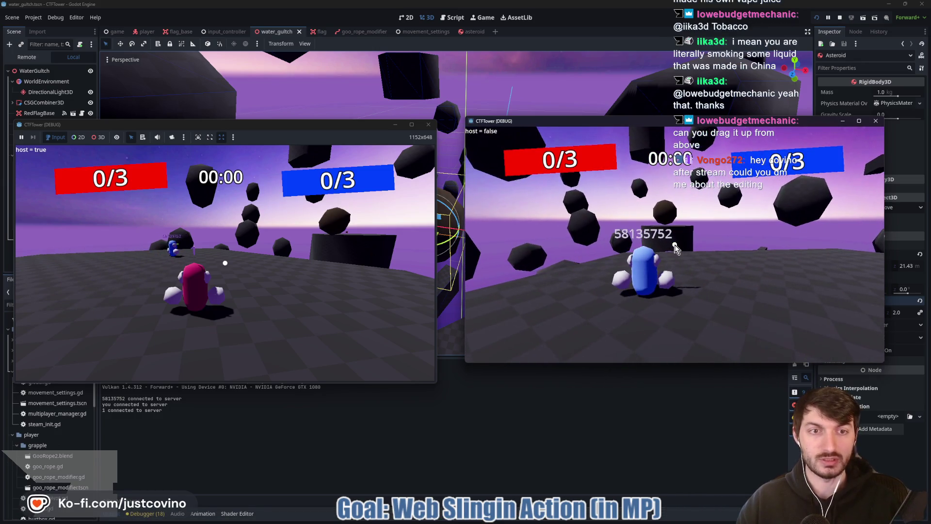
click(225, 248)
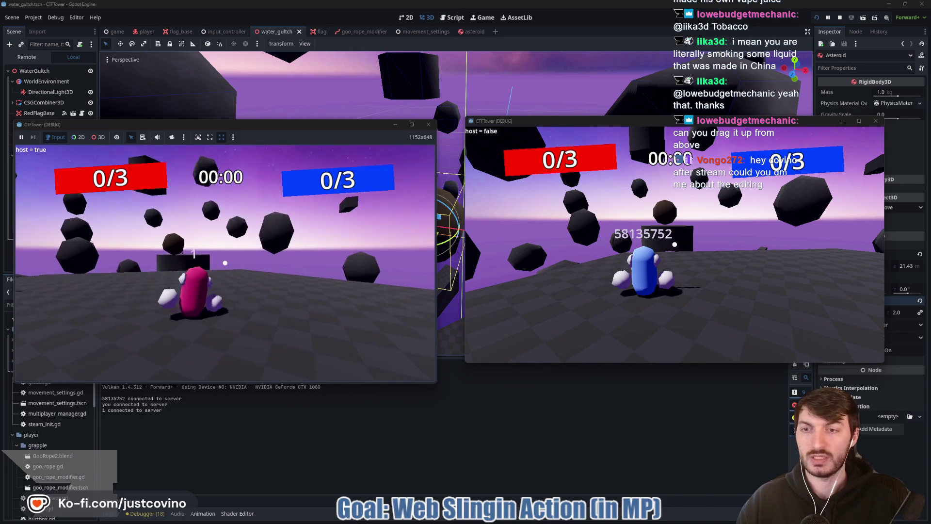
key(w)
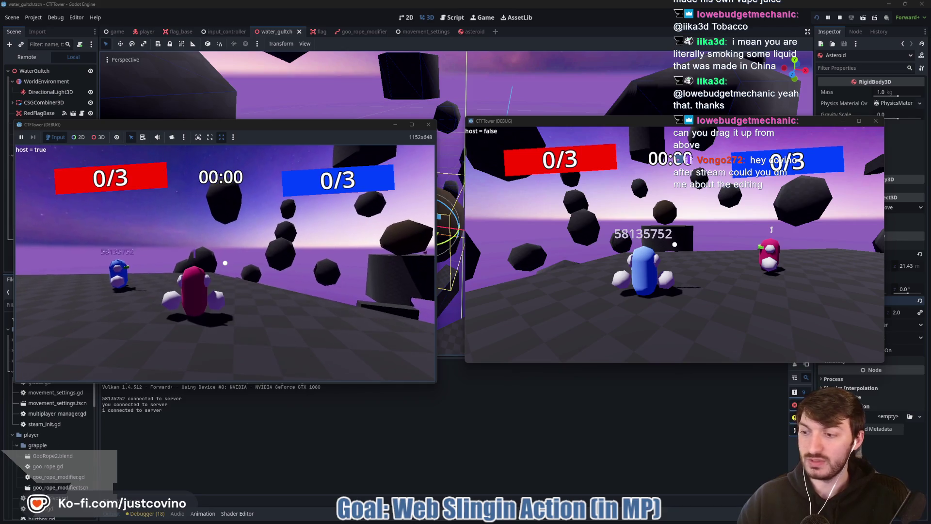
key(w)
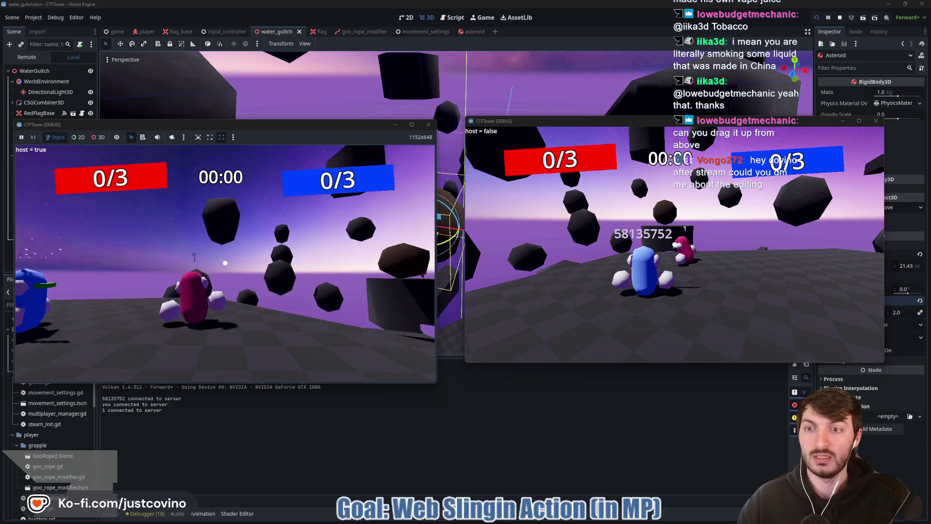
key(w)
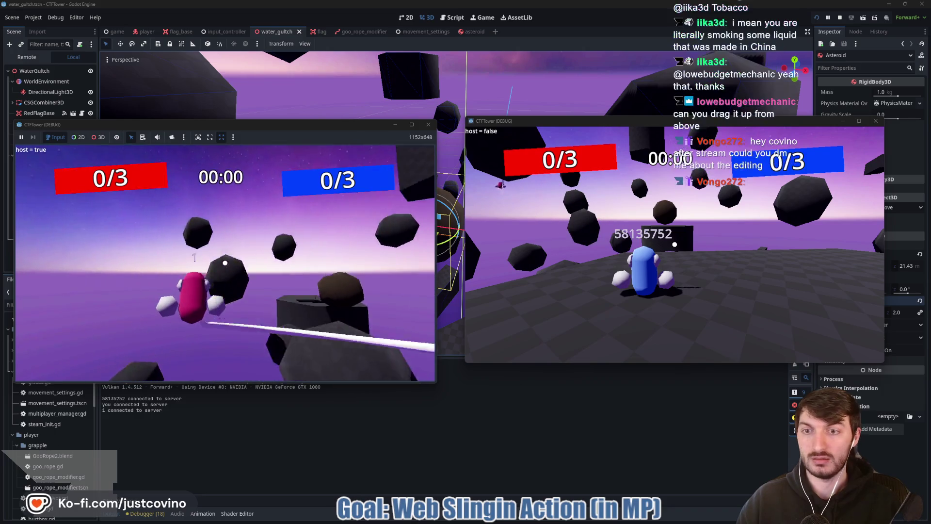
Step: Fire the grapple at an asteroid a few times, then stop the game and open the asteroid scene
click(225, 263)
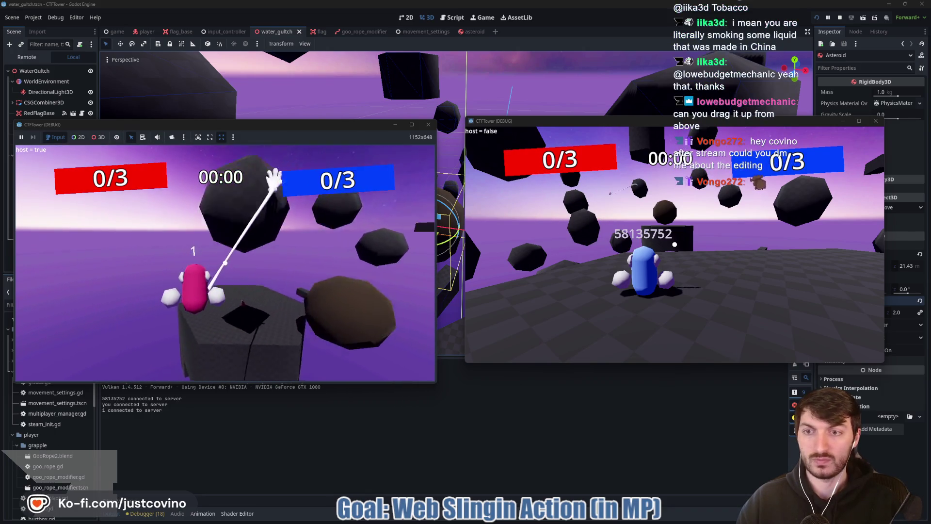
click(225, 263)
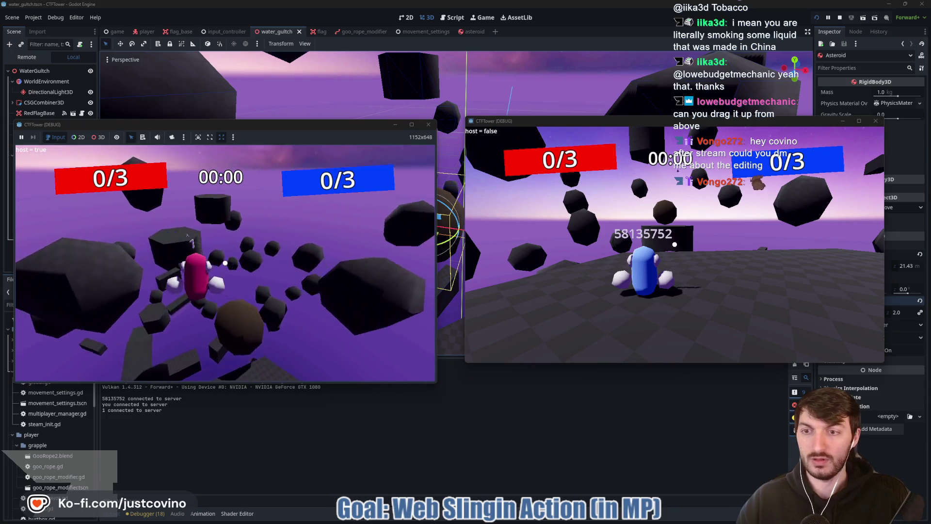
click(225, 263)
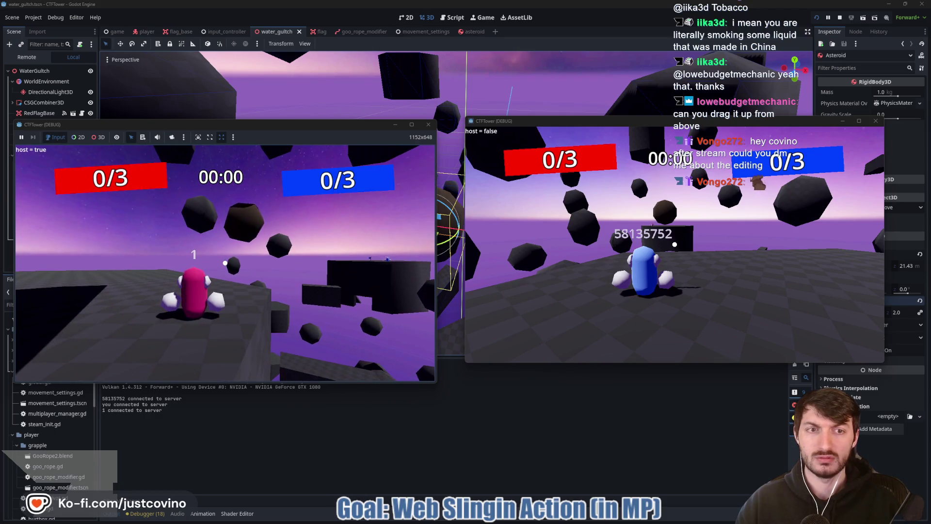
key(F8)
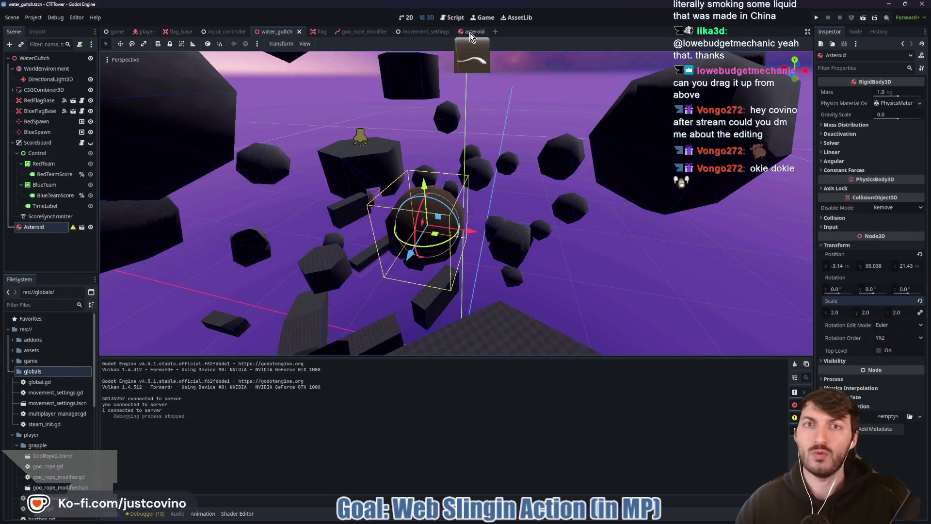
click(470, 34)
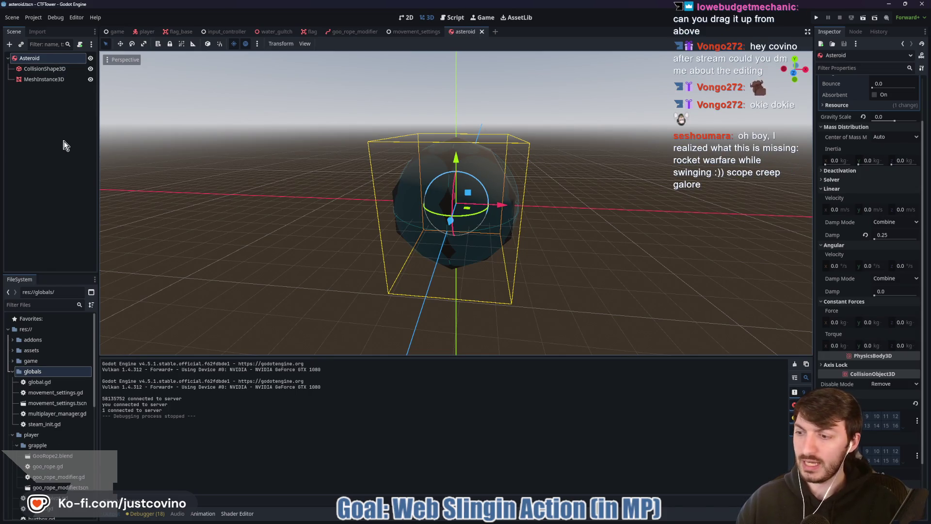
Step: Add a MultiplayerSynchronizer child under the Asteroid root node
key(Up)
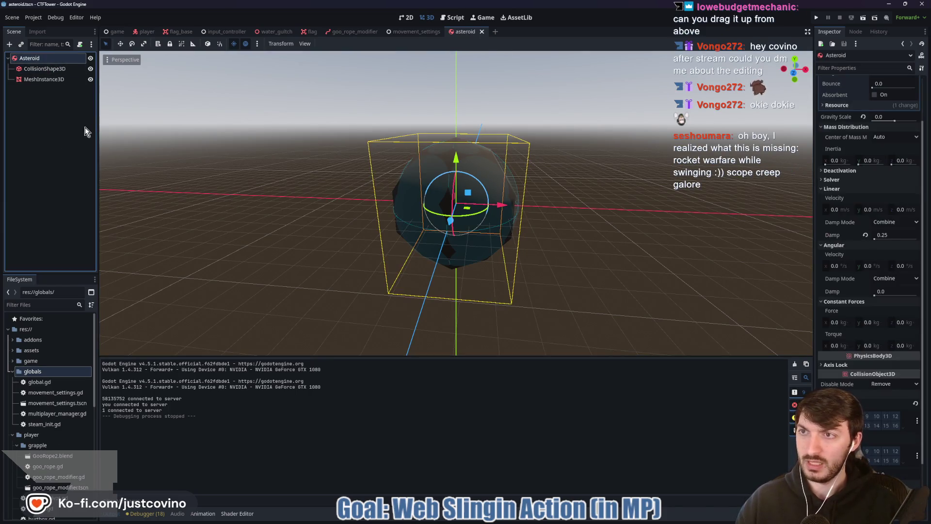
key(ctrl+a)
text(multi)
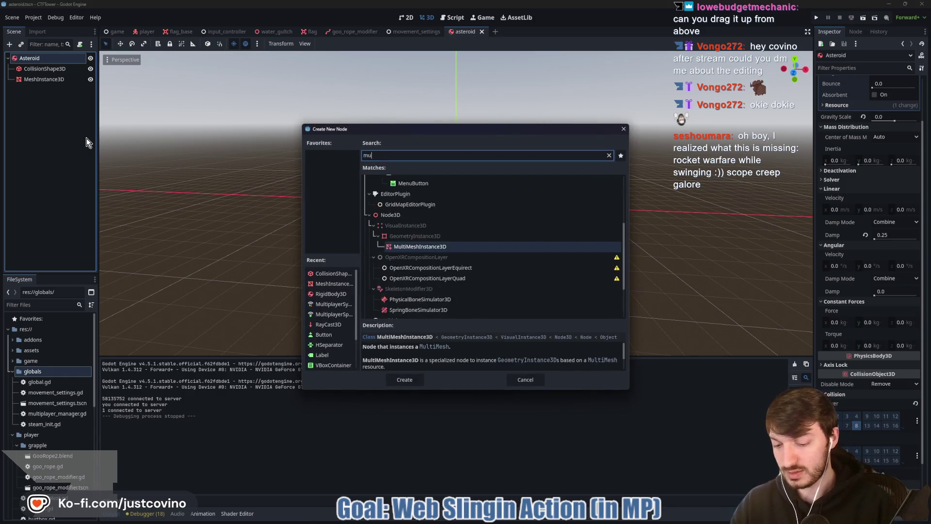
click(410, 275)
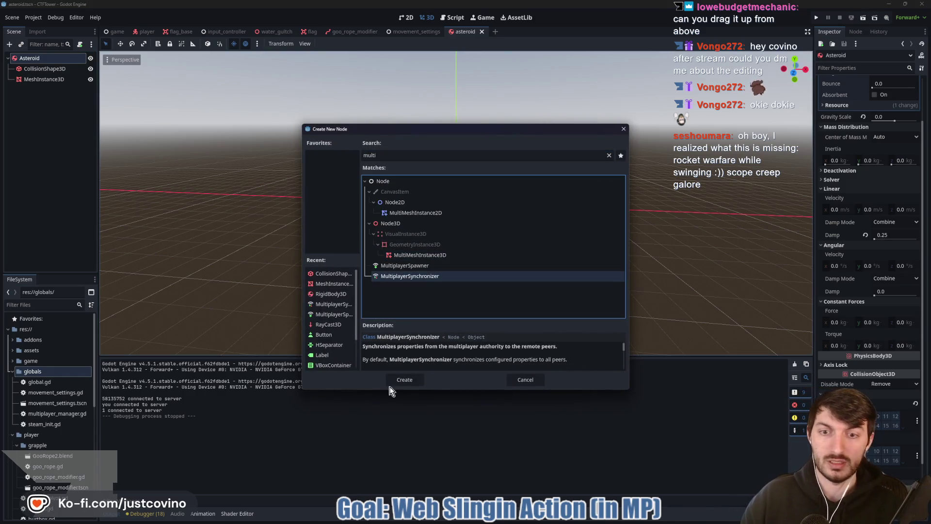
click(395, 381)
Step: Add the Asteroid's position as a synchronized property
click(144, 366)
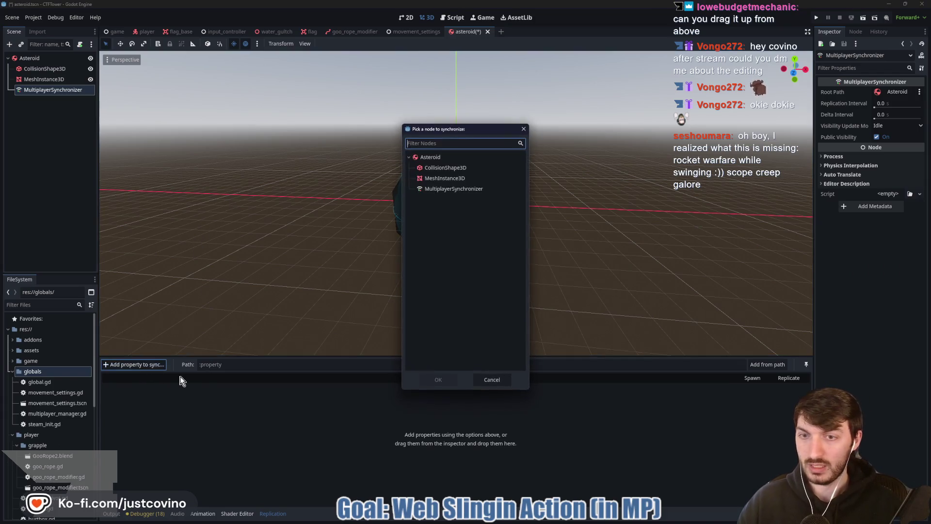
click(438, 379)
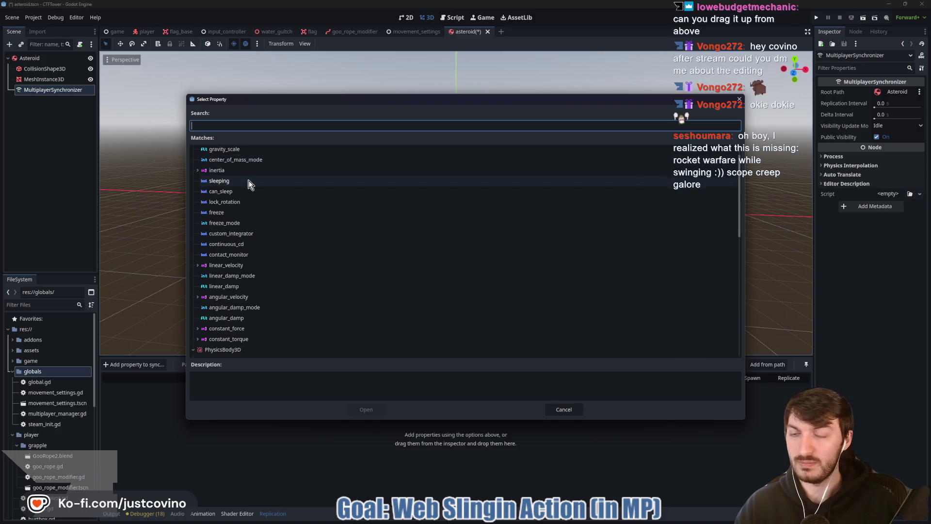
scroll(249, 181, up, 1)
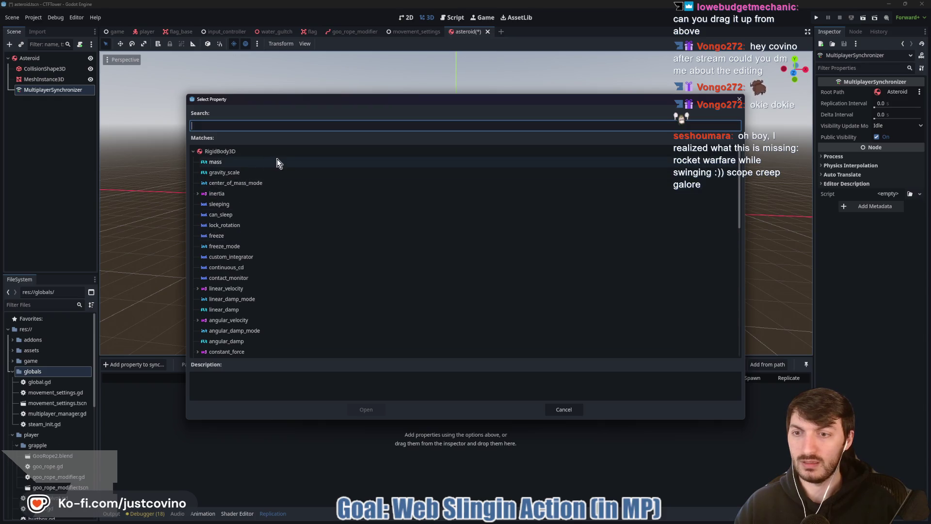
text(posi)
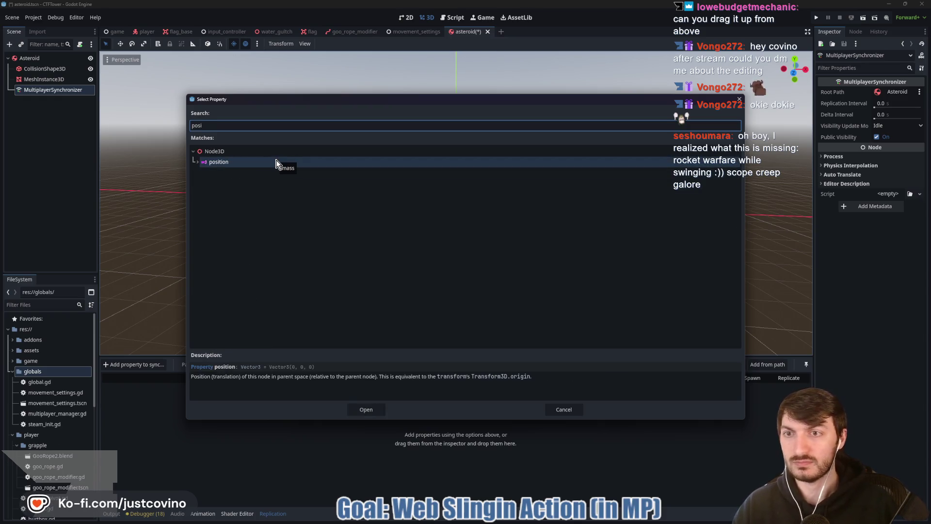
click(277, 164)
click(370, 413)
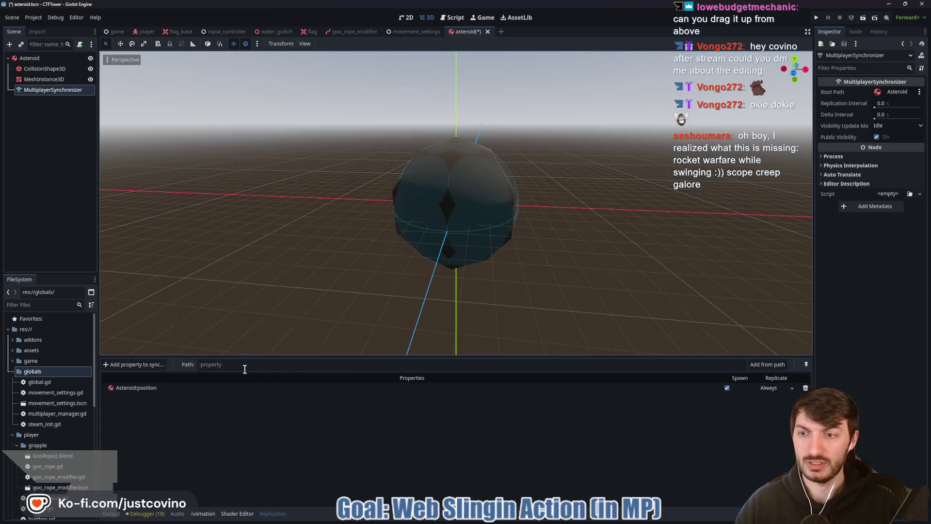
Step: Add the Asteroid's rotation as a synchronized property and save the scene
click(143, 366)
click(436, 157)
click(438, 380)
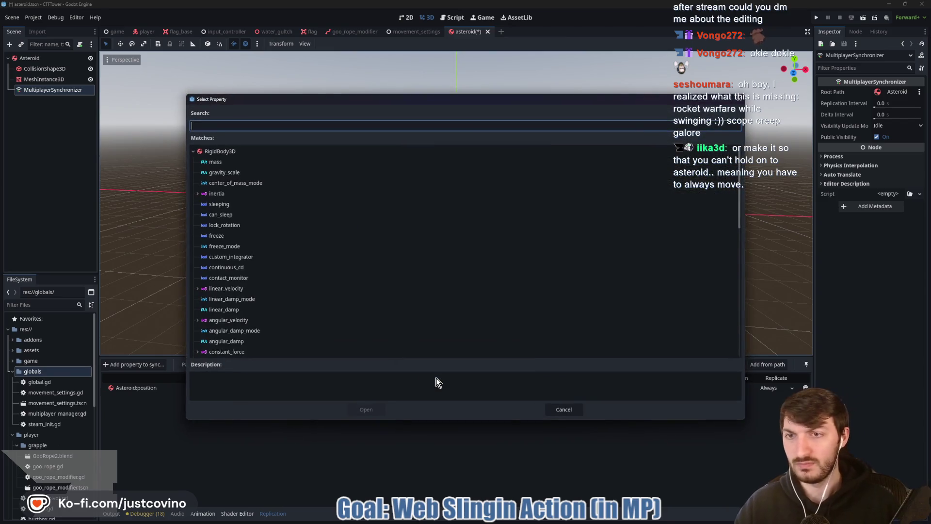
text(rotat)
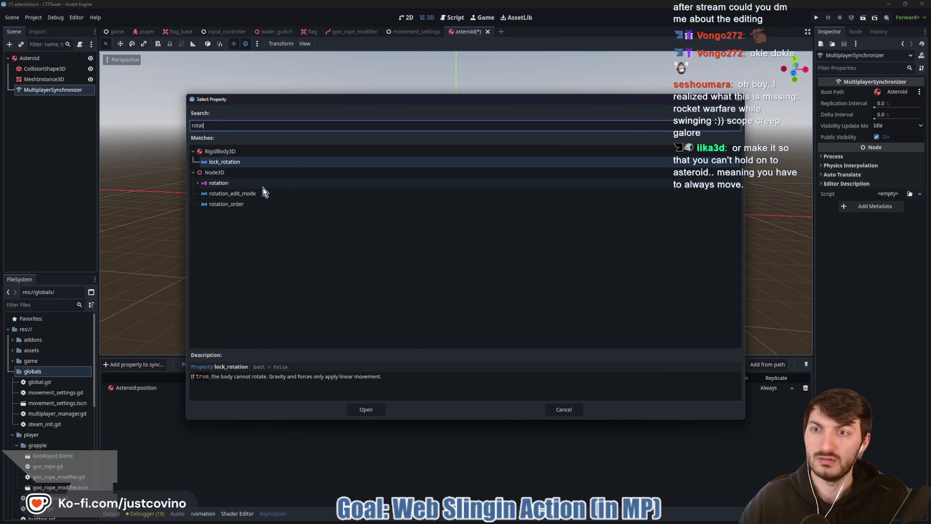
click(261, 183)
click(366, 410)
key(ctrl+s)
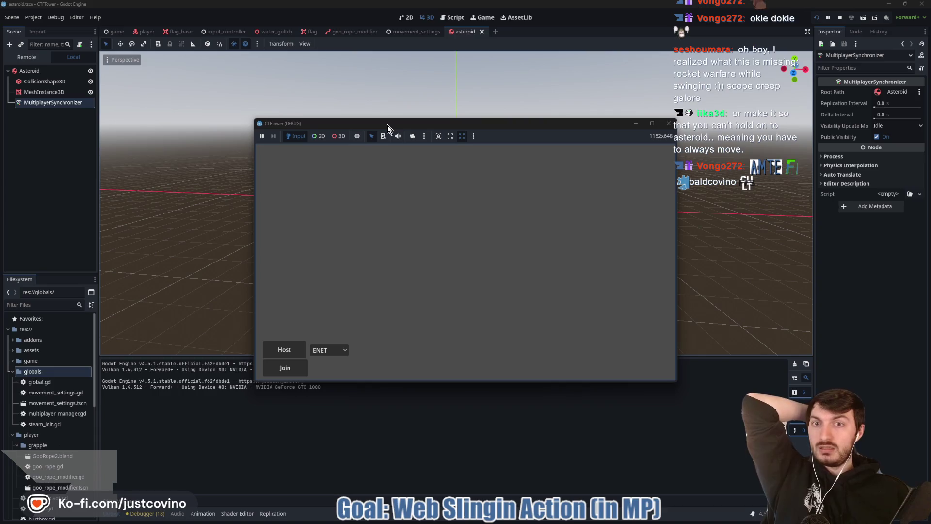
Step: Place both game windows side by side, host in the left, join from the right, and start
mouse_move(385, 130)
mouse_down()
mouse_move(232, 103)
mouse_move(149, 114)
mouse_up()
mouse_move(473, 142)
mouse_down()
mouse_move(694, 115)
mouse_move(670, 119)
mouse_up()
click(47, 333)
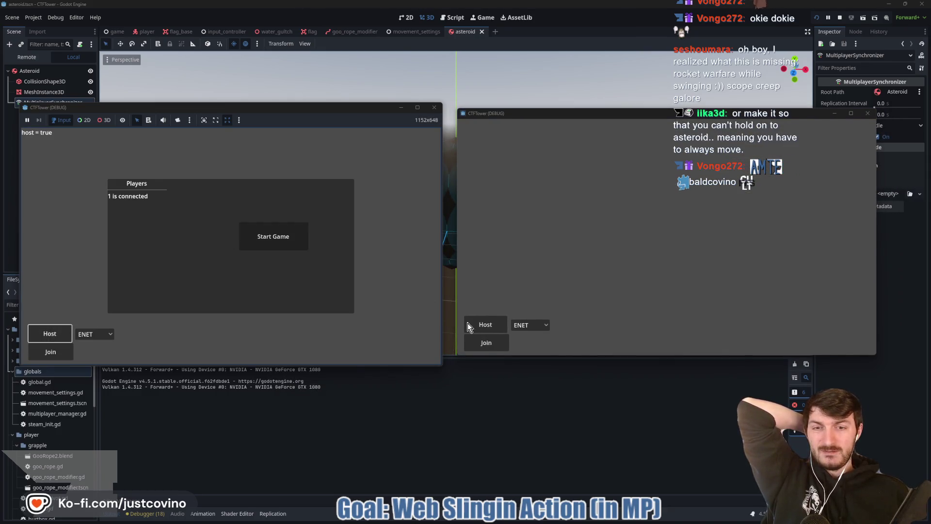
click(484, 341)
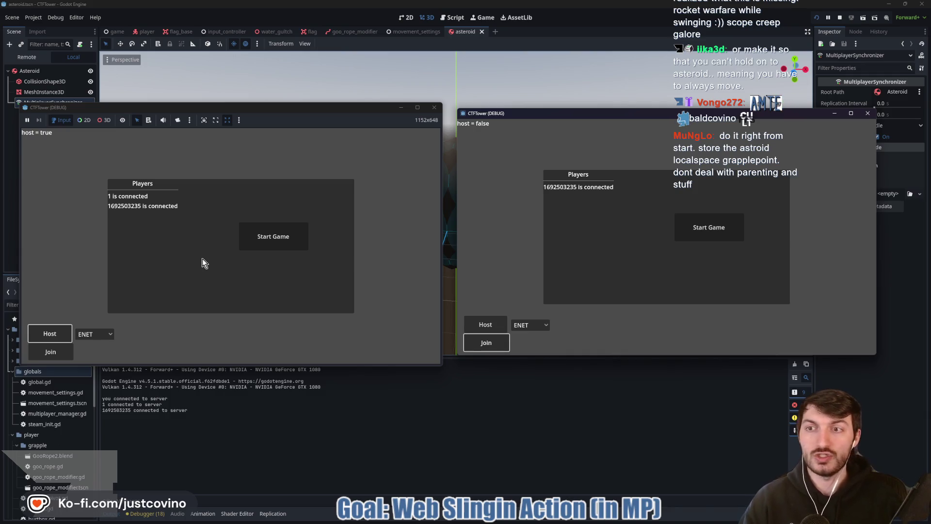
click(264, 238)
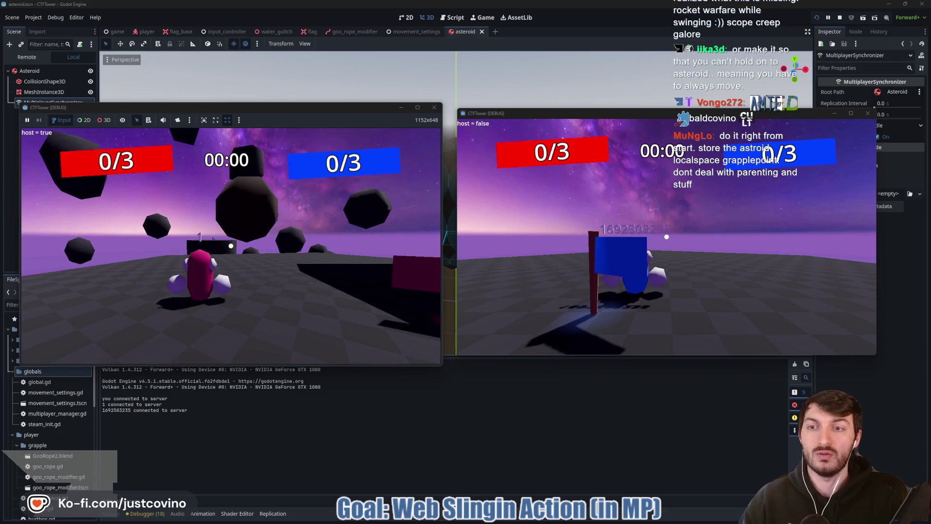
Step: Make the blue client character jump, then return focus to the host window
key(super)
key(super)
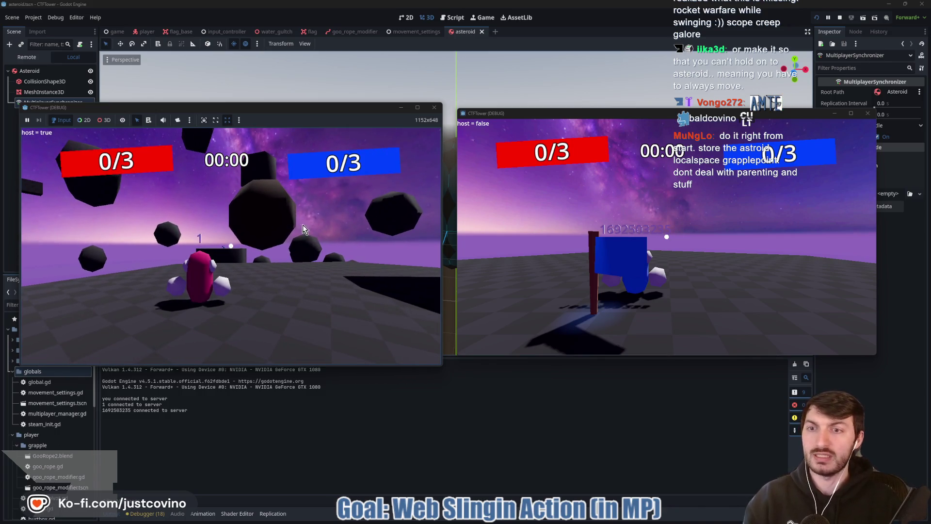
mouse_move(535, 520)
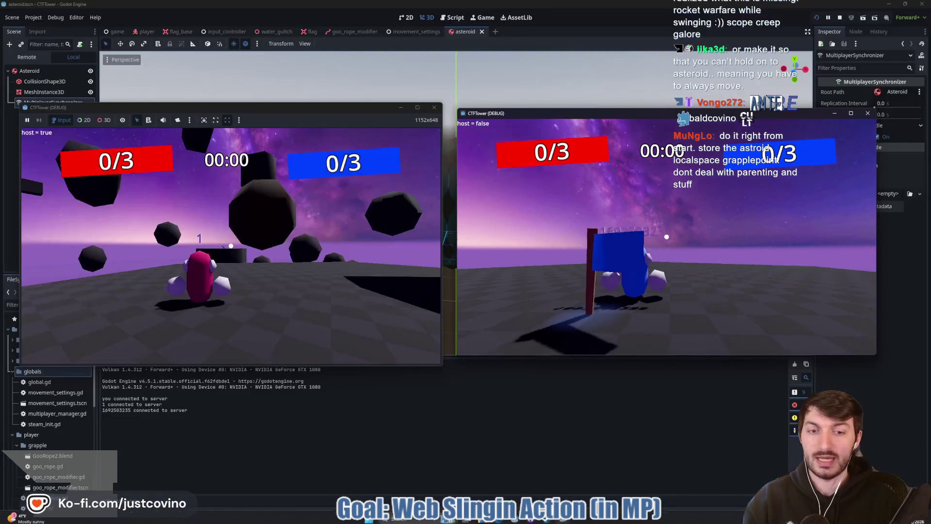
click(562, 472)
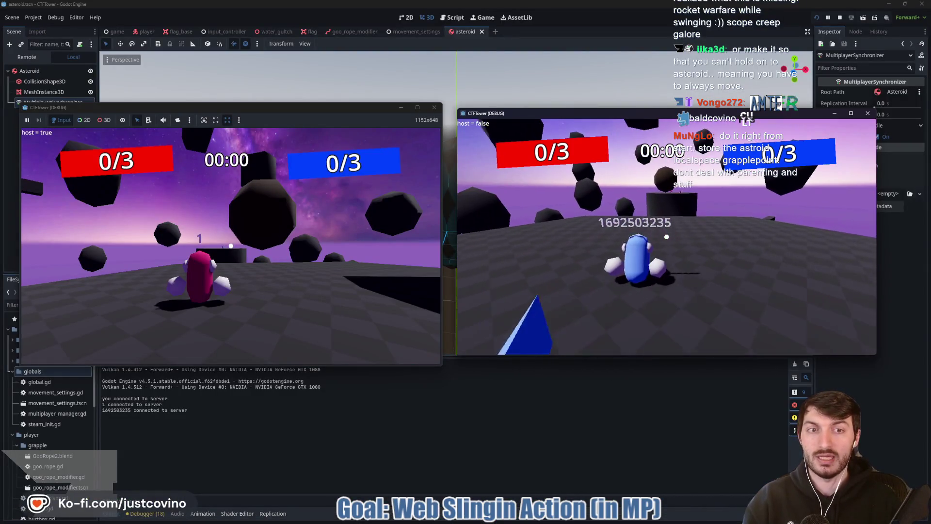
key(space)
click(291, 233)
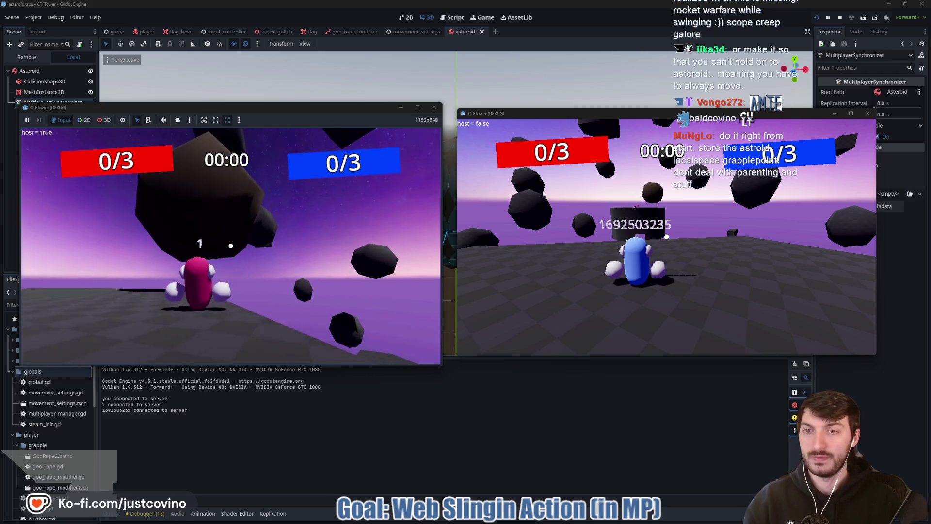
Step: Jump the red character and grapple onto several floating asteroids, then stop the game
key(space)
click(231, 246)
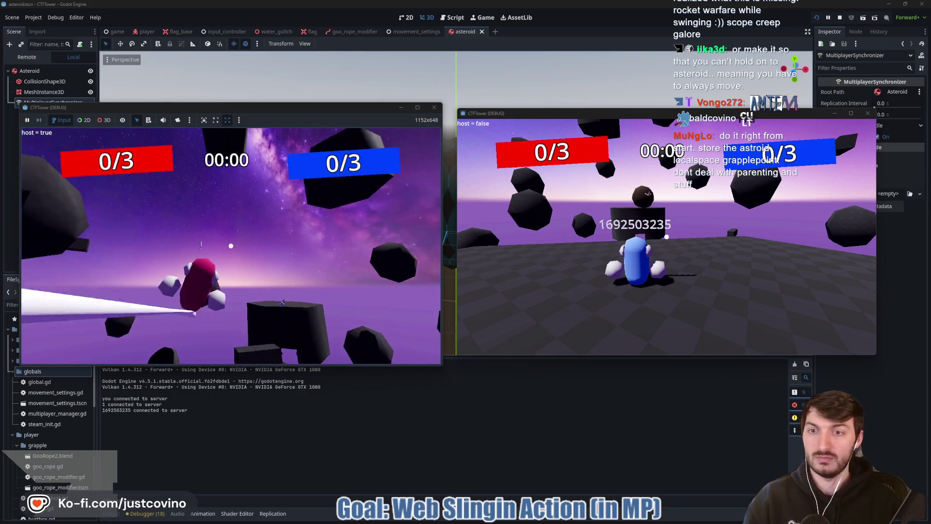
click(231, 246)
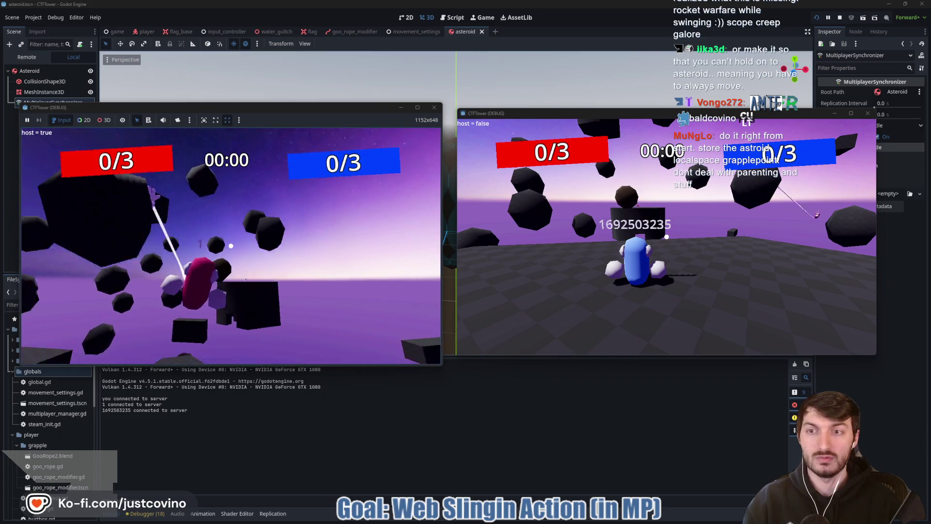
click(231, 246)
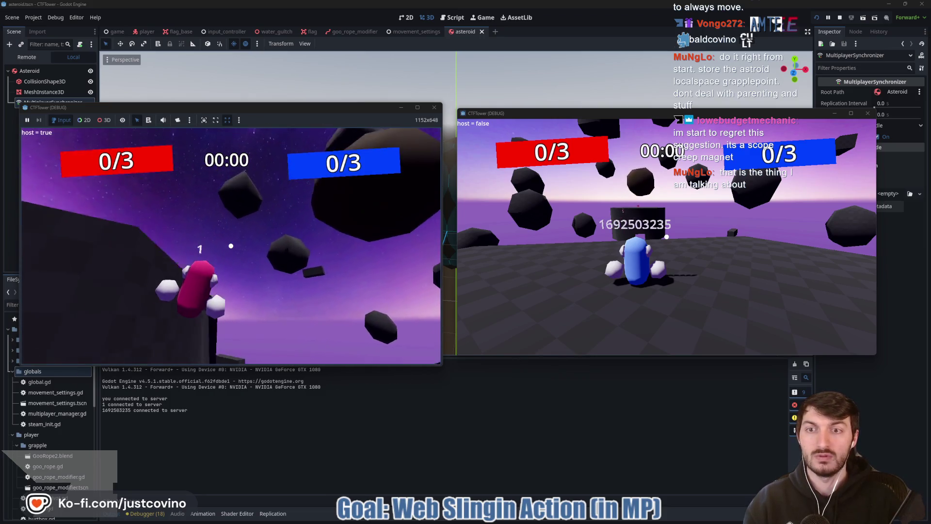
click(230, 246)
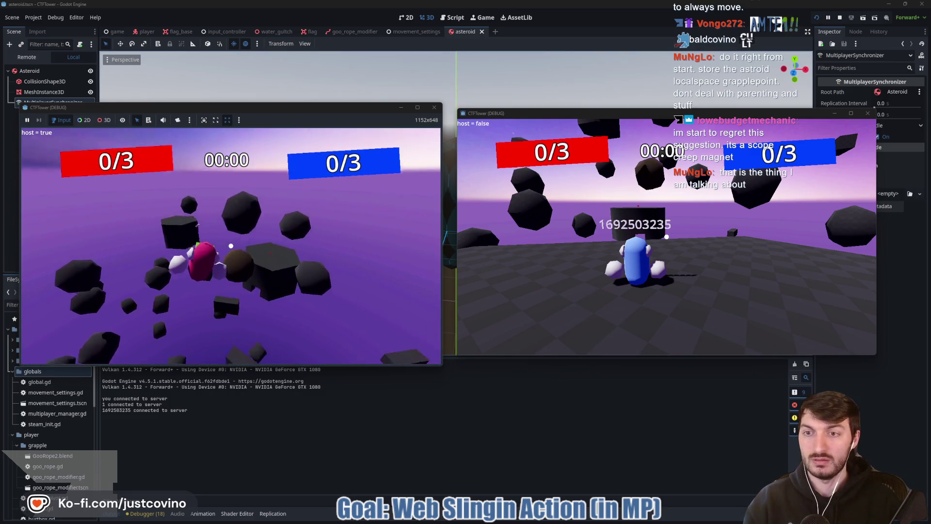
click(231, 246)
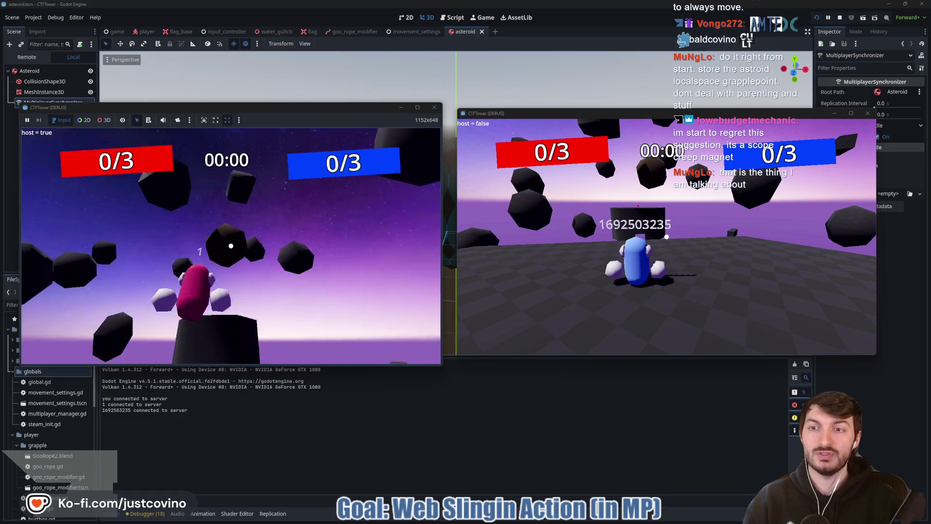
click(230, 246)
click(231, 246)
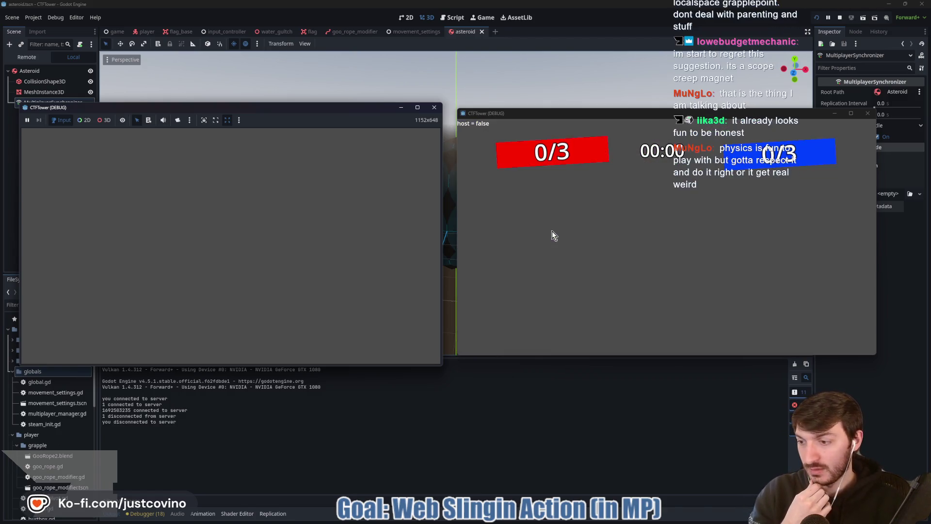
click(840, 17)
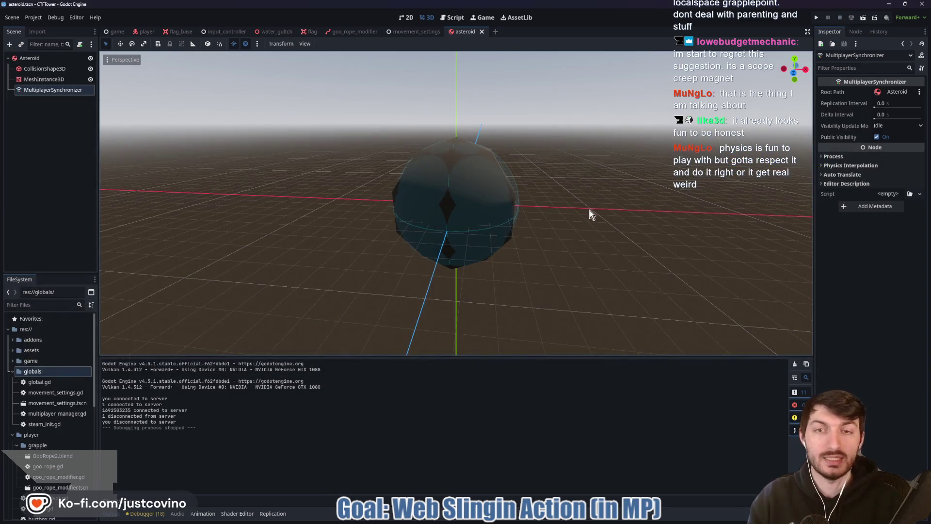
Step: Save the asteroid scene and sketch where the grapple hits a moving asteroid
key(ctrl+s)
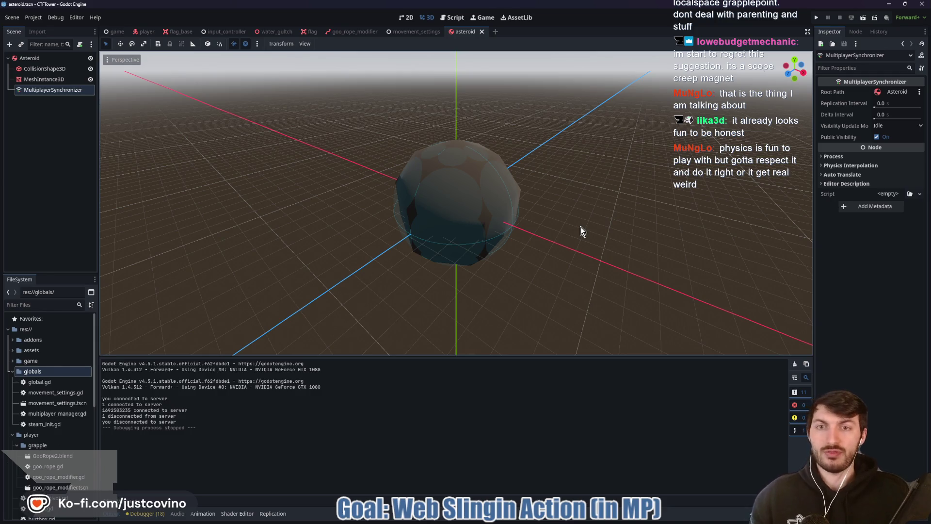
drag(511, 226, 533, 224)
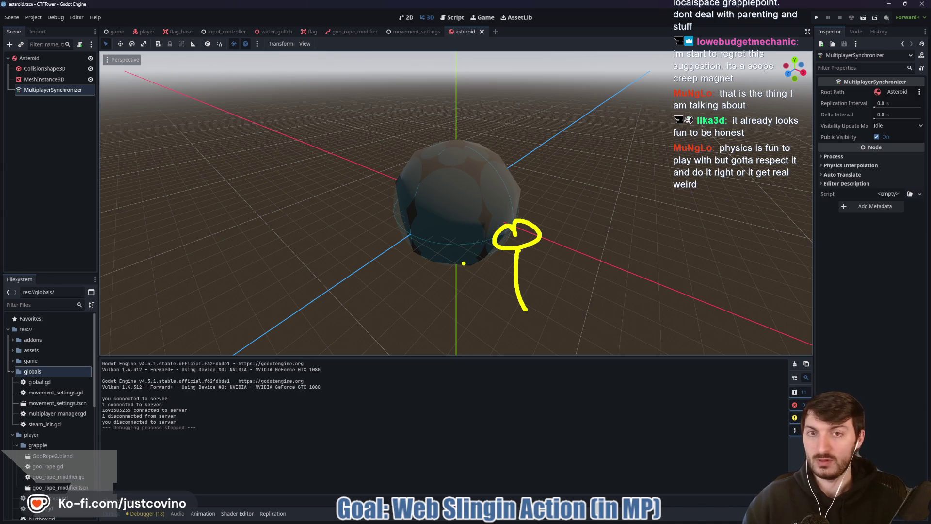
drag(322, 179, 460, 197)
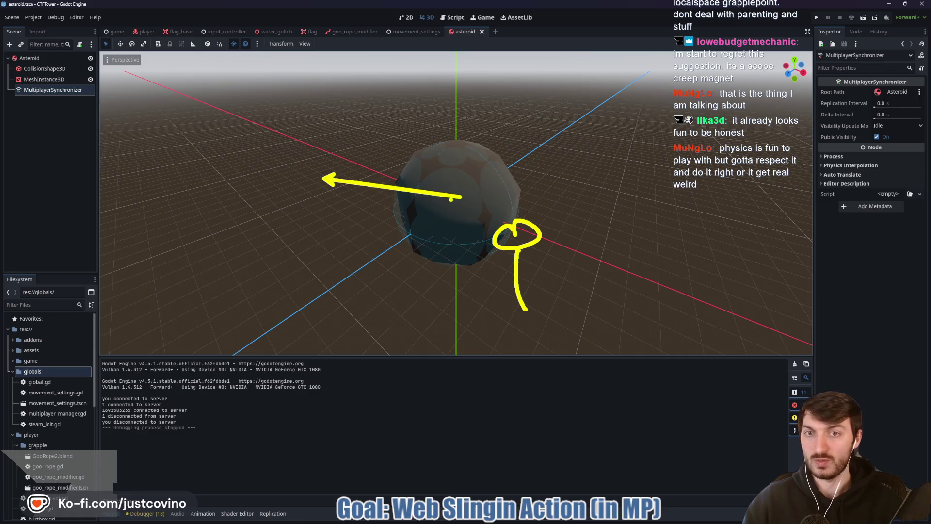
key(Escape)
Step: Orbit around the asteroid with the Output panel hidden for a larger 3D view
drag(560, 261, 524, 209)
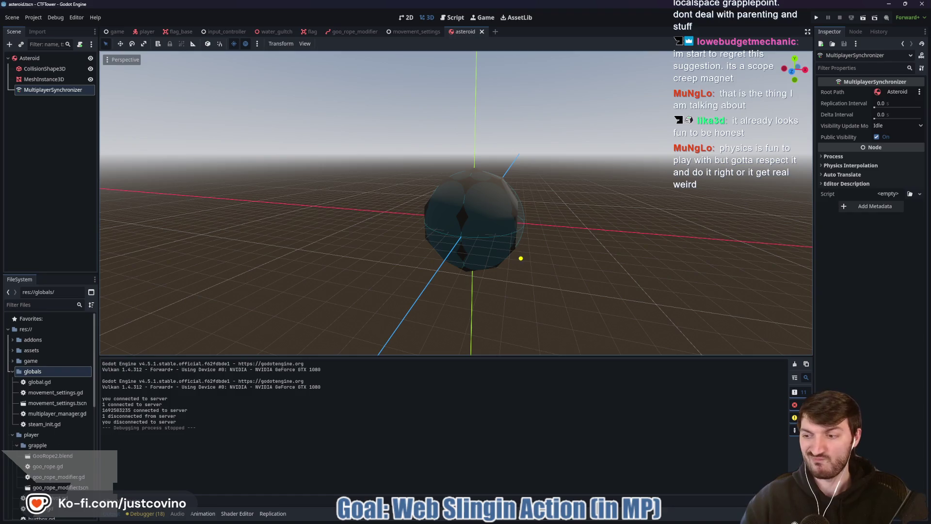
mouse_move(519, 258)
mouse_down()
mouse_move(388, 315)
mouse_move(190, 425)
mouse_up()
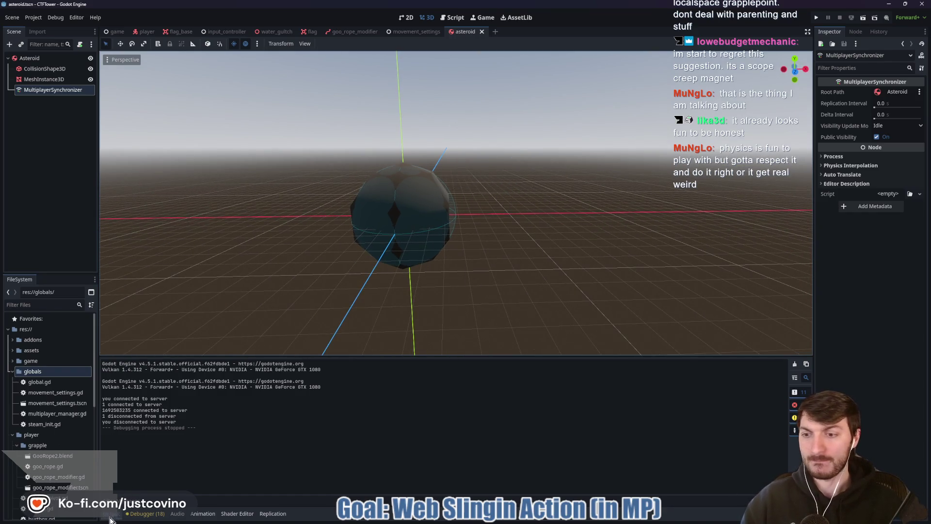
click(110, 517)
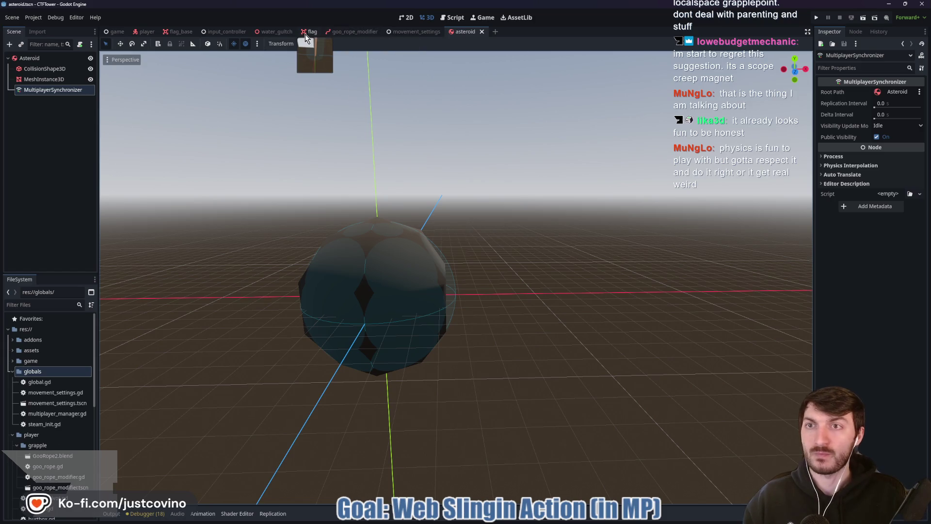
drag(444, 183, 416, 206)
mouse_move(320, 206)
mouse_down()
mouse_move(278, 155)
mouse_move(377, 170)
mouse_move(347, 208)
mouse_move(311, 194)
mouse_up()
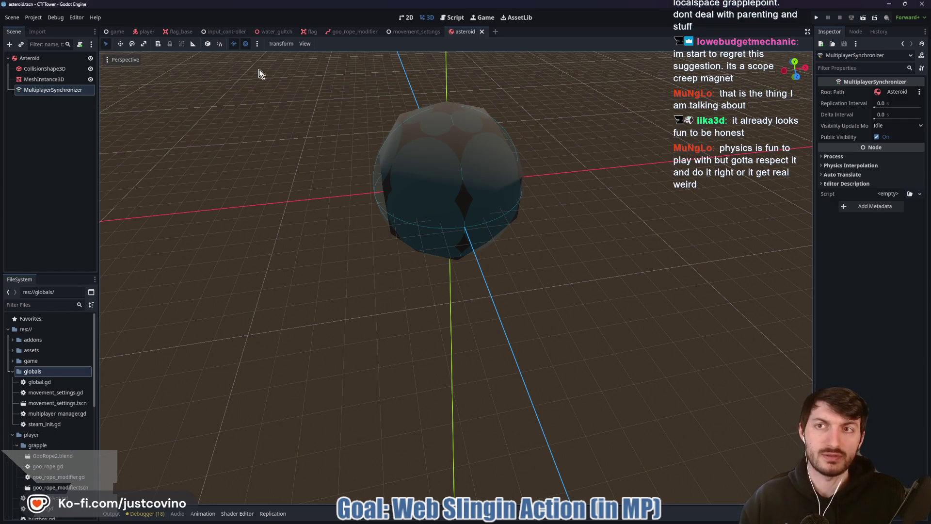
Step: Switch to the water_gultch level and frame its asteroid in the view
click(272, 32)
drag(473, 143, 472, 143)
drag(136, 206, 136, 206)
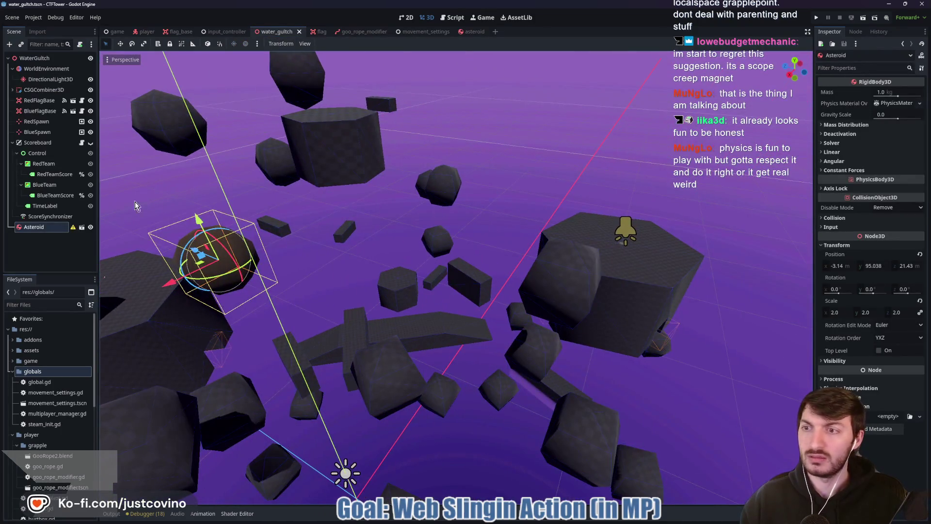
Step: Set the water_gultch Asteroid's scale to 1.0, then switch to the player scene
click(62, 231)
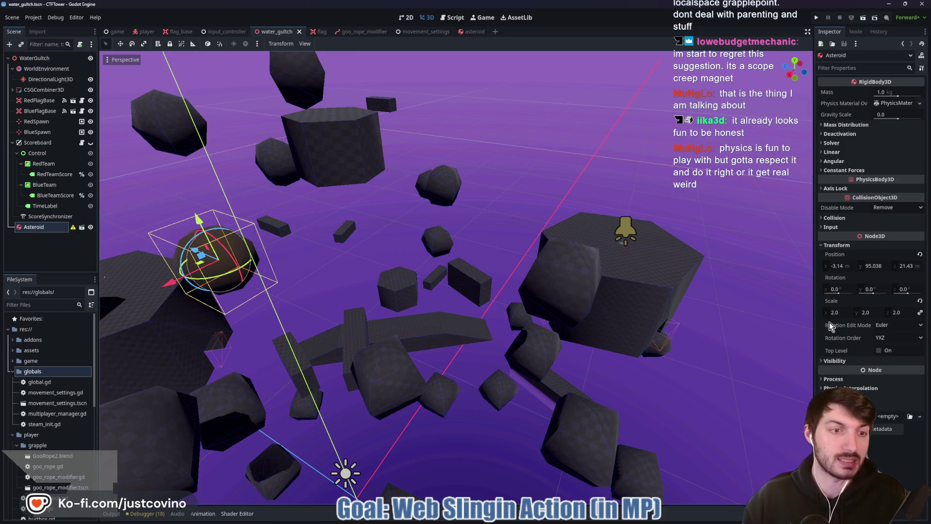
click(841, 312)
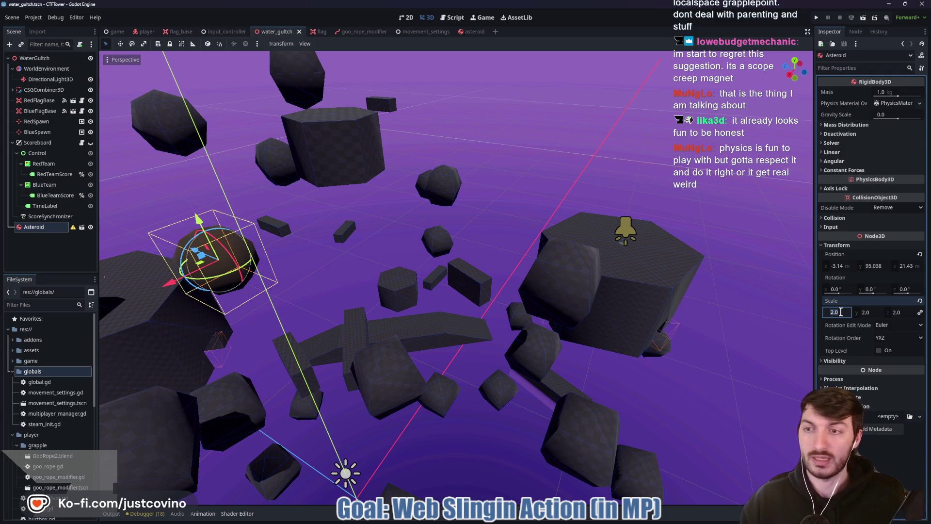
text(1)
key(Return)
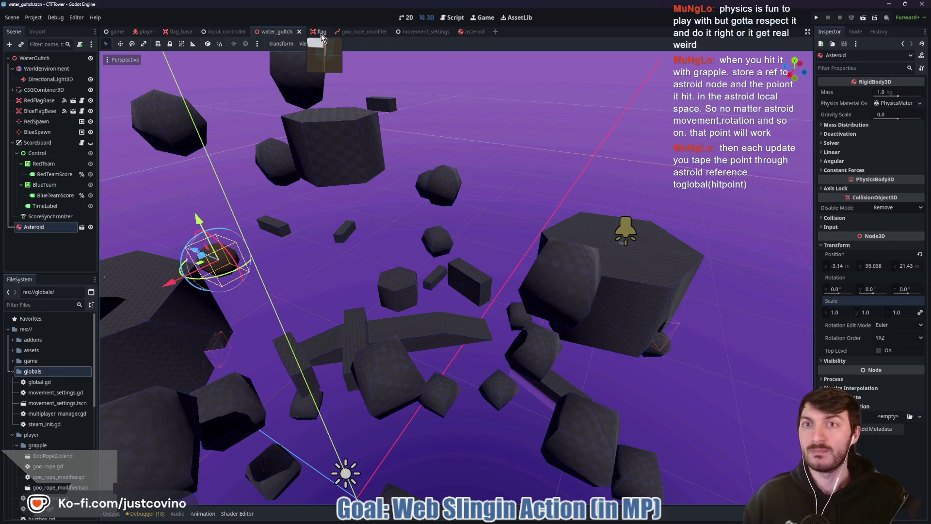
click(146, 32)
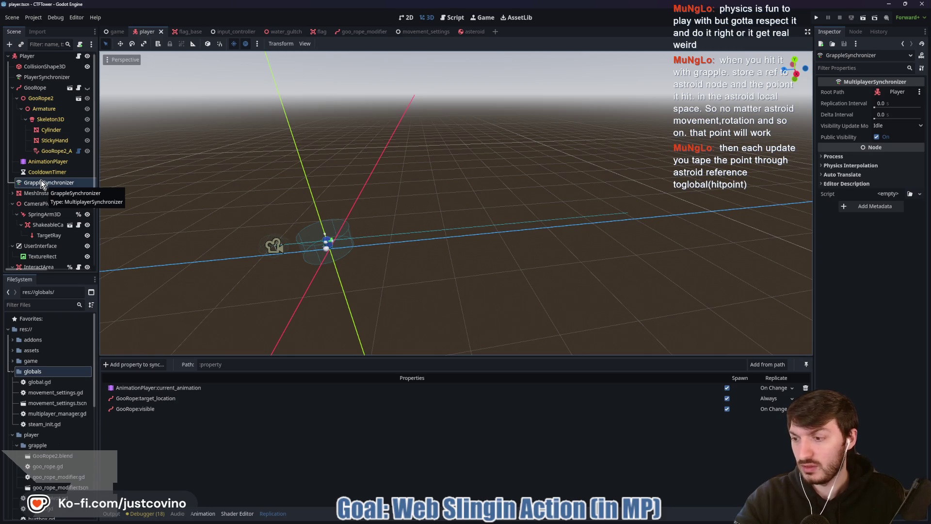
Step: Open the GooRope node's goo_rope.gd script and scroll through it
click(78, 88)
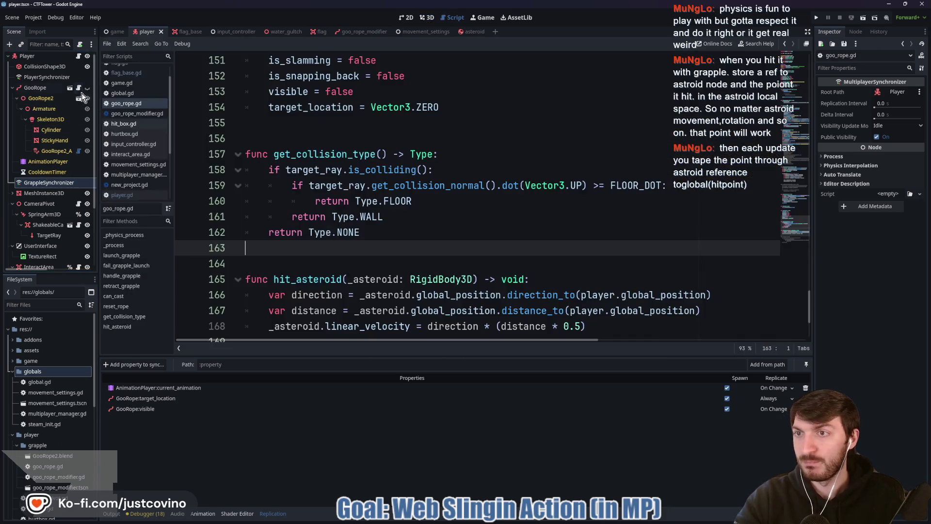
scroll(274, 170, down, 3)
scroll(374, 187, up, 10)
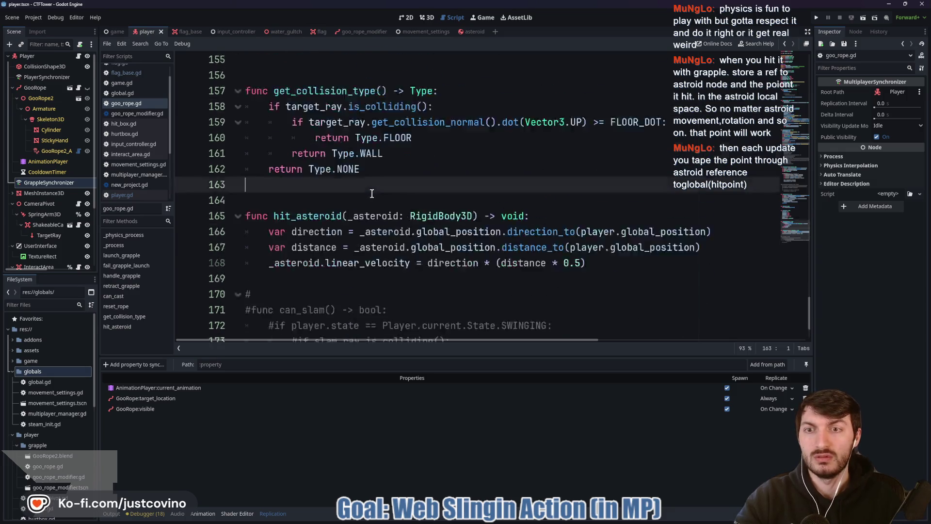
scroll(374, 186, up, 5)
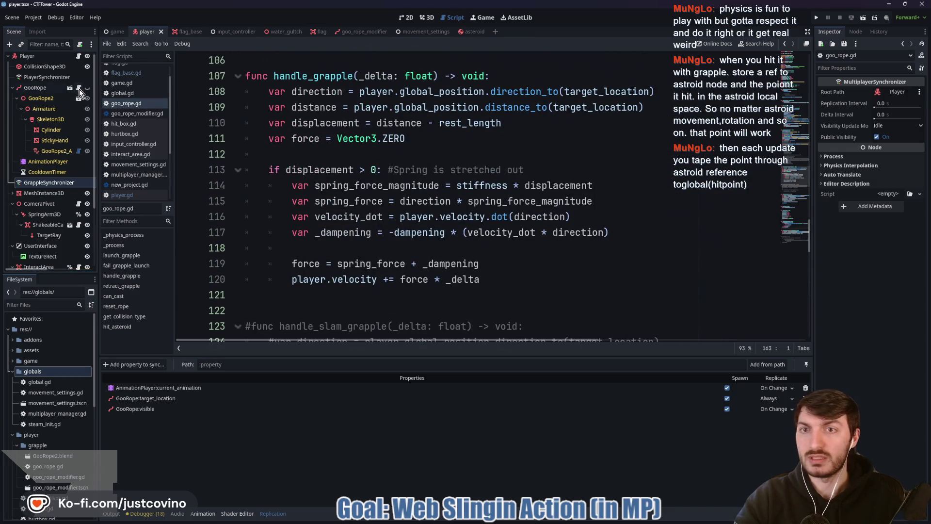
scroll(357, 186, up, 7)
scroll(357, 186, down, 8)
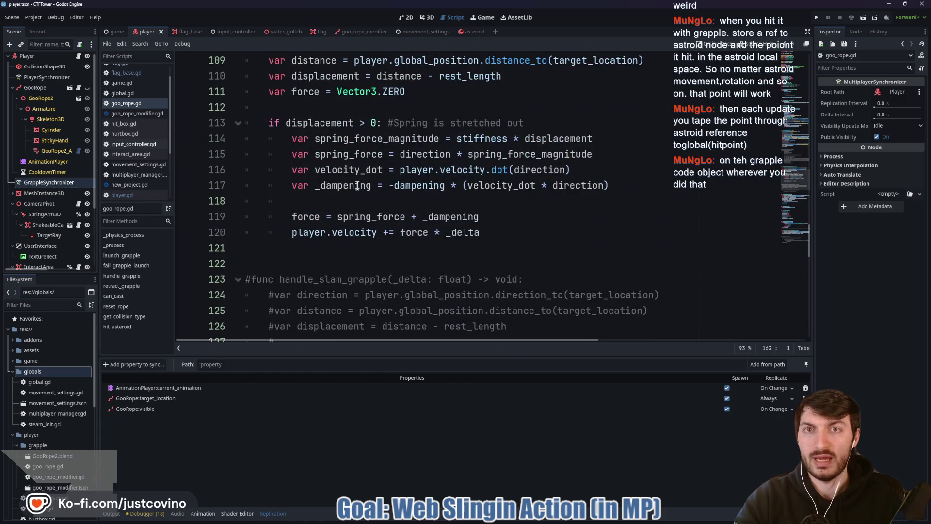
scroll(358, 186, down, 10)
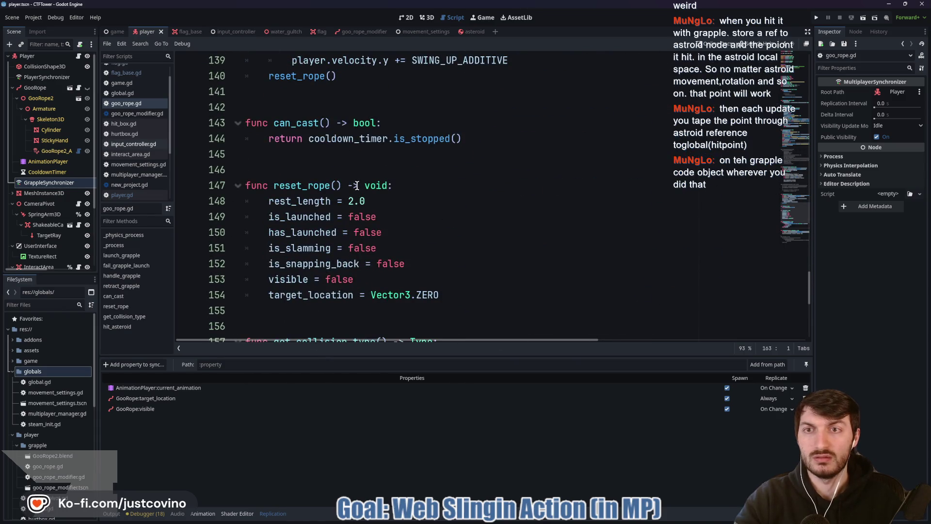
scroll(358, 186, up, 4)
scroll(342, 180, down, 10)
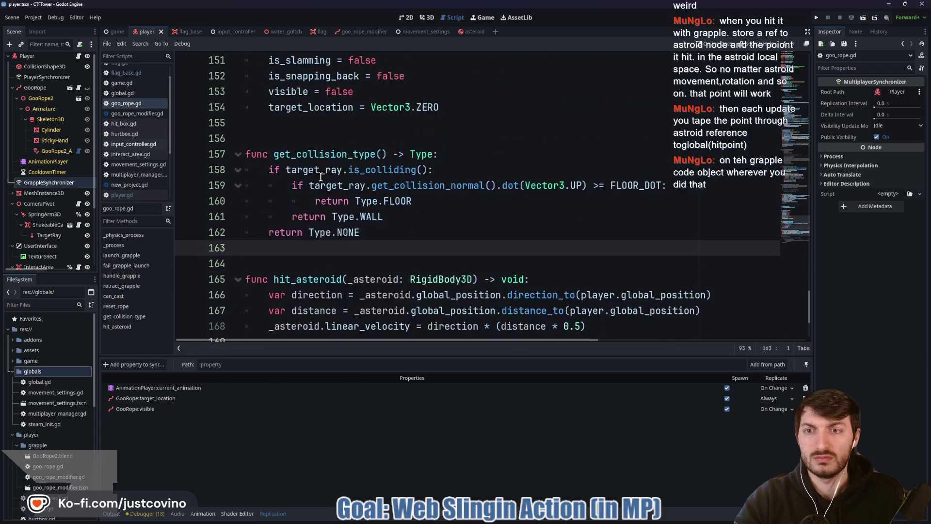
Step: Jump to the hit_asteroid function, then scroll back up to empty line 22
click(294, 185)
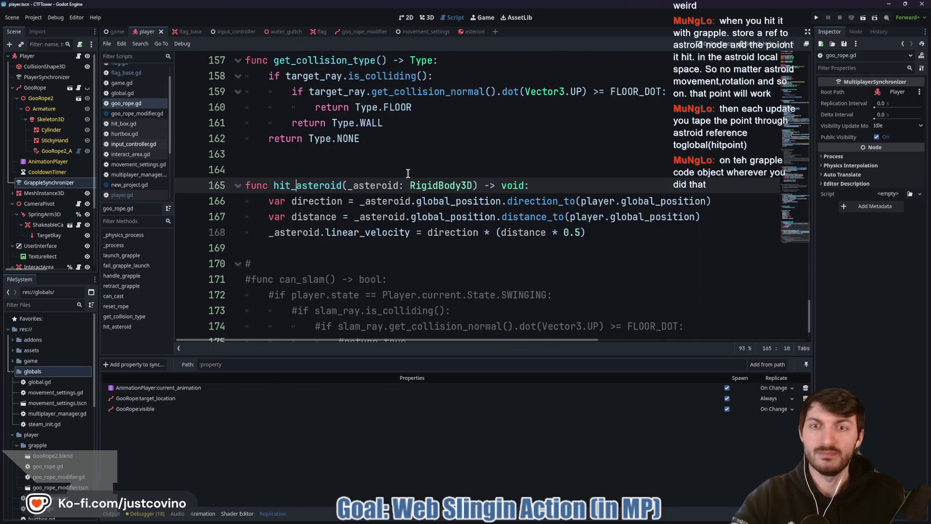
scroll(412, 175, up, 20)
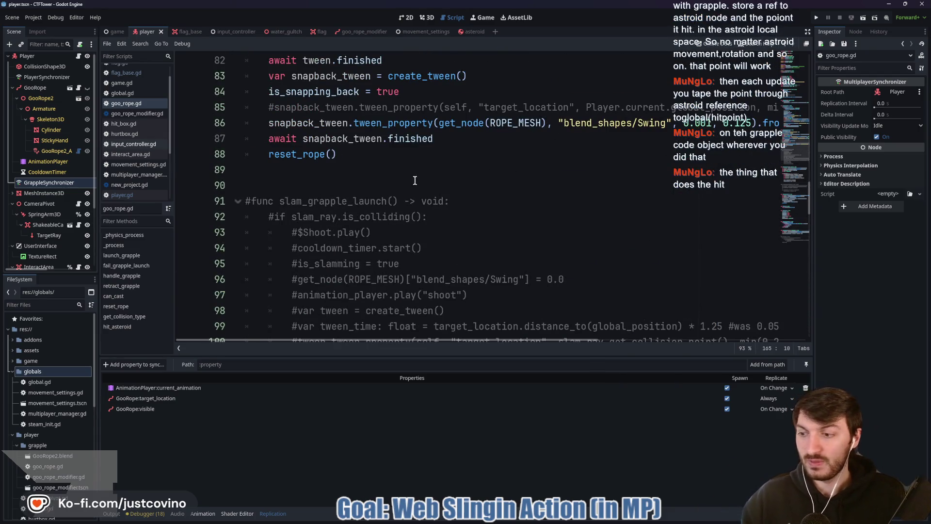
scroll(416, 181, up, 7)
scroll(417, 181, up, 16)
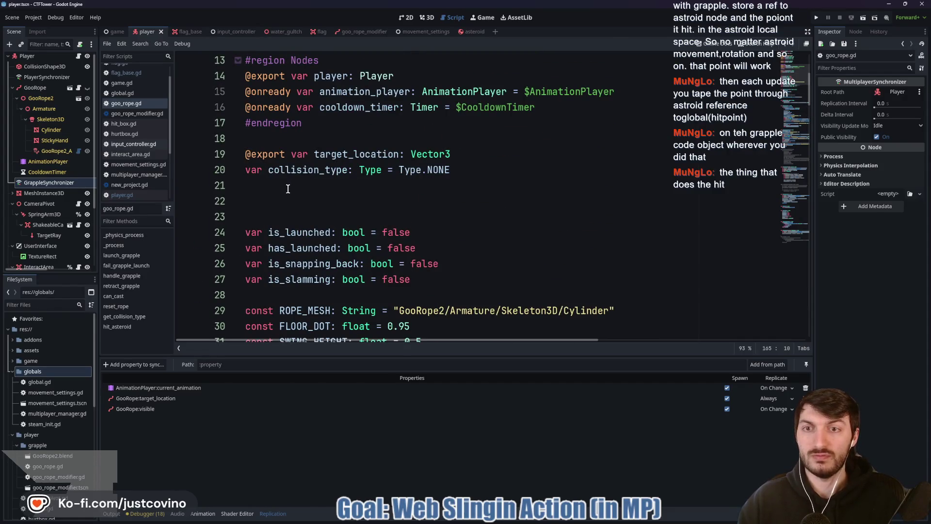
click(276, 199)
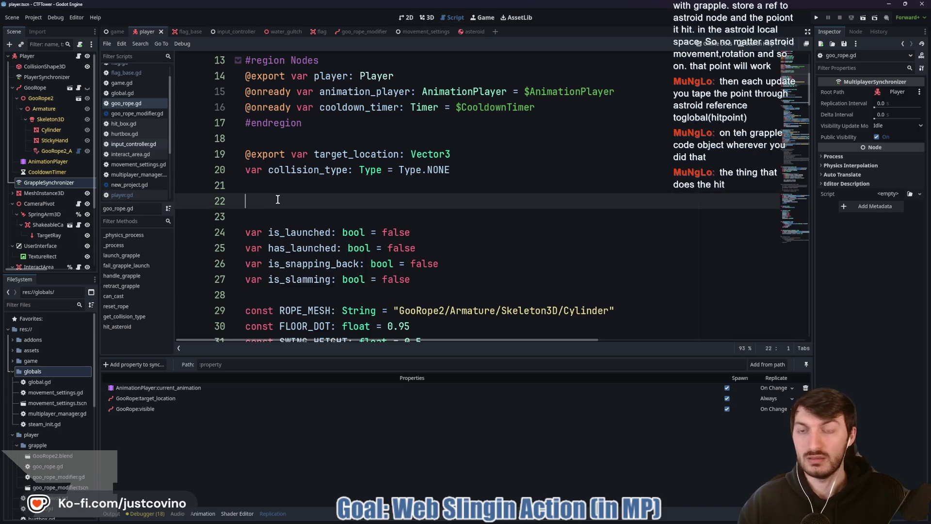
Step: Declare 'var asteroid_hit_point: Vector3' on line 22 of goo_rope.gd
text(var)
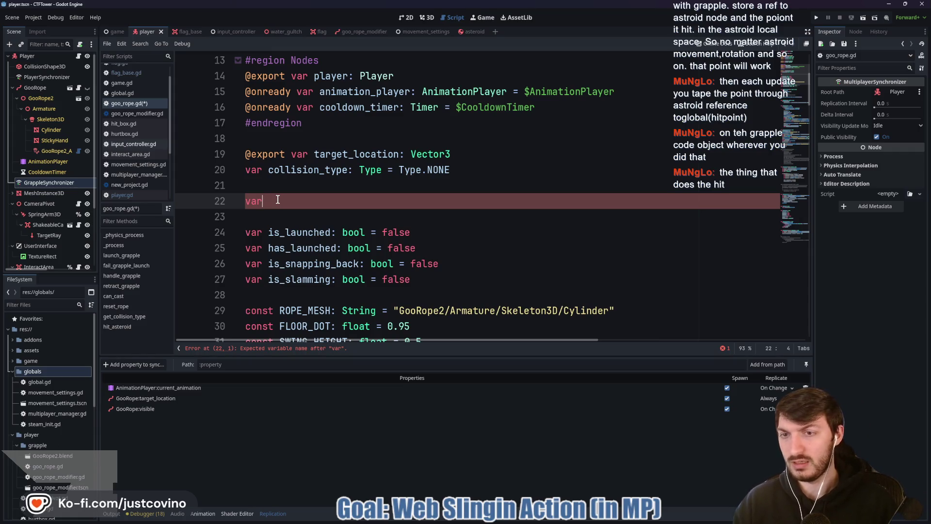
text( hit_)
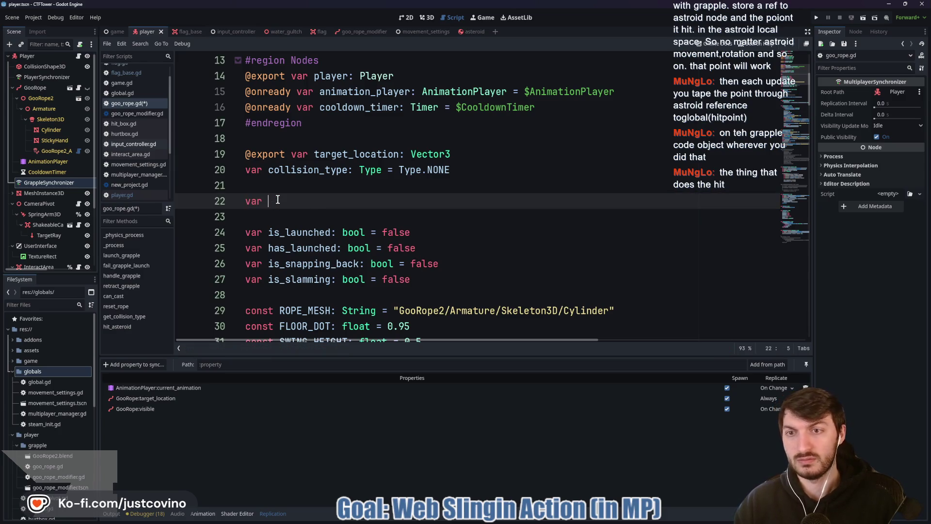
text(oid_hit_point)
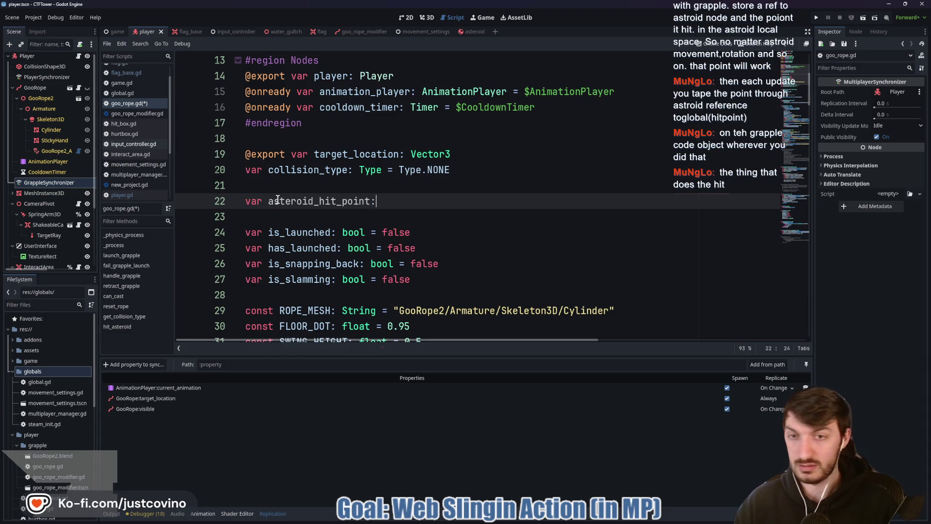
text(: Vector3)
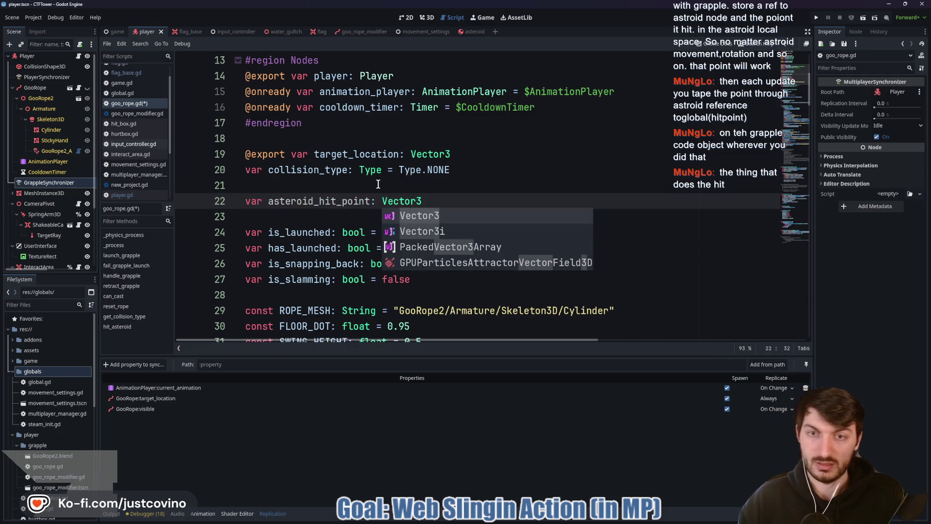
key(Escape)
scroll(434, 198, down, 20)
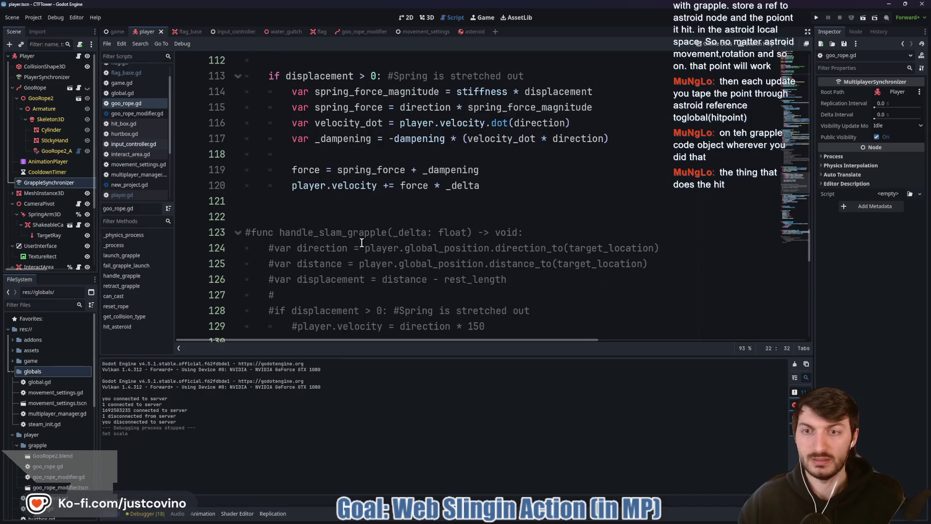
Step: Add a new line inside hit_asteroid starting with asteroid_hit_point
key(ctrl+j)
scroll(323, 253, down, 13)
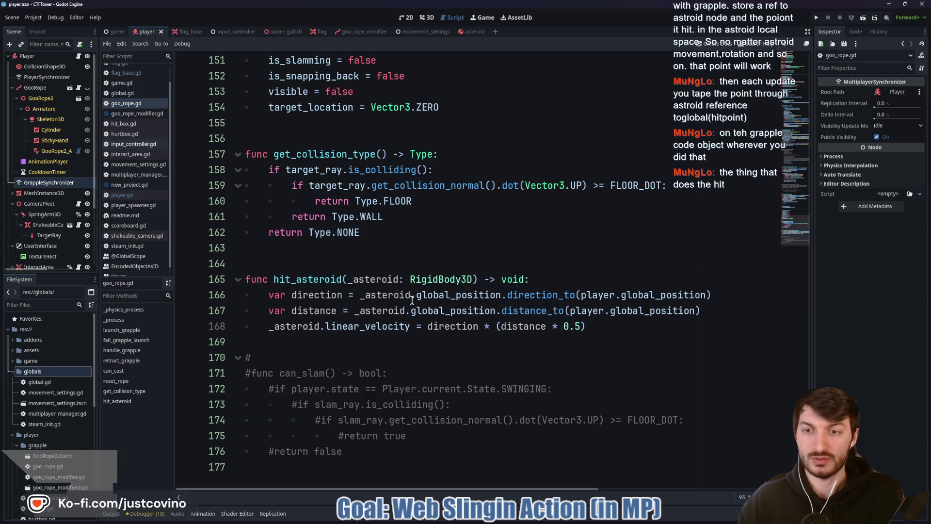
click(579, 280)
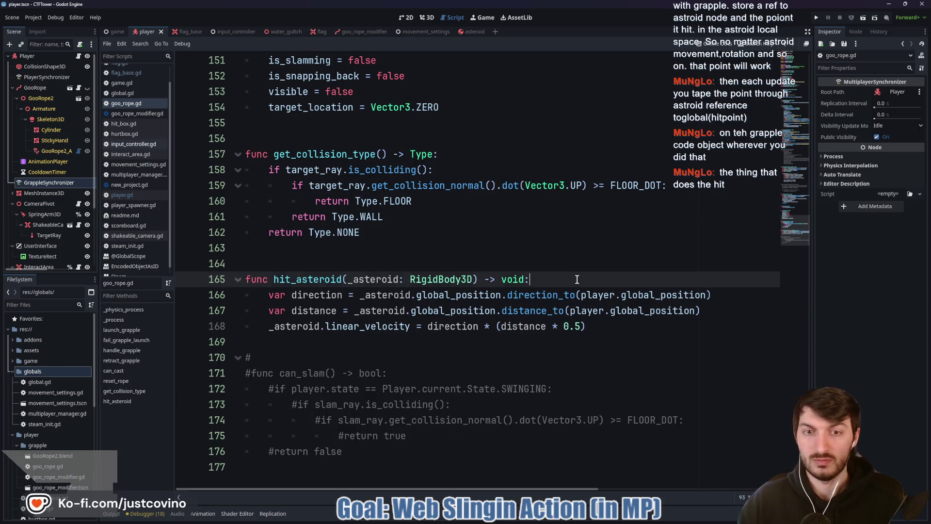
key(Return)
text(a)
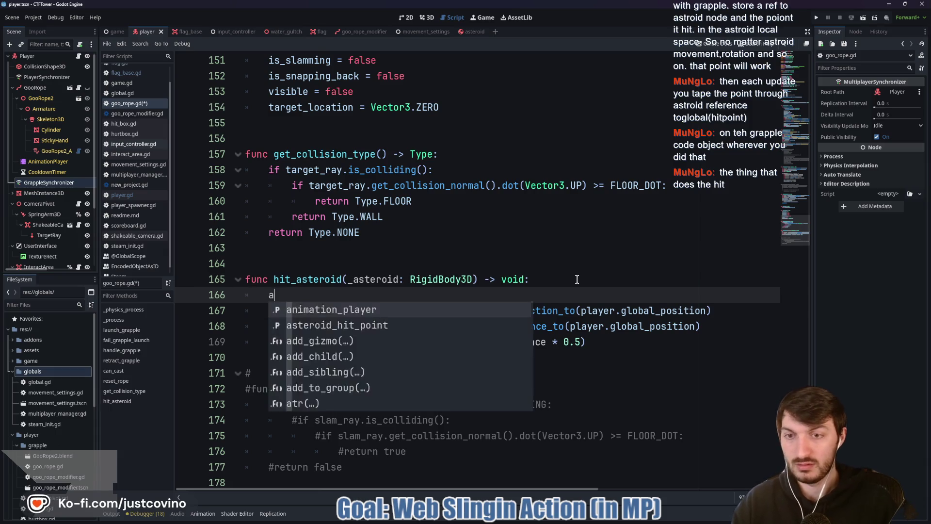
text(st)
key(Return)
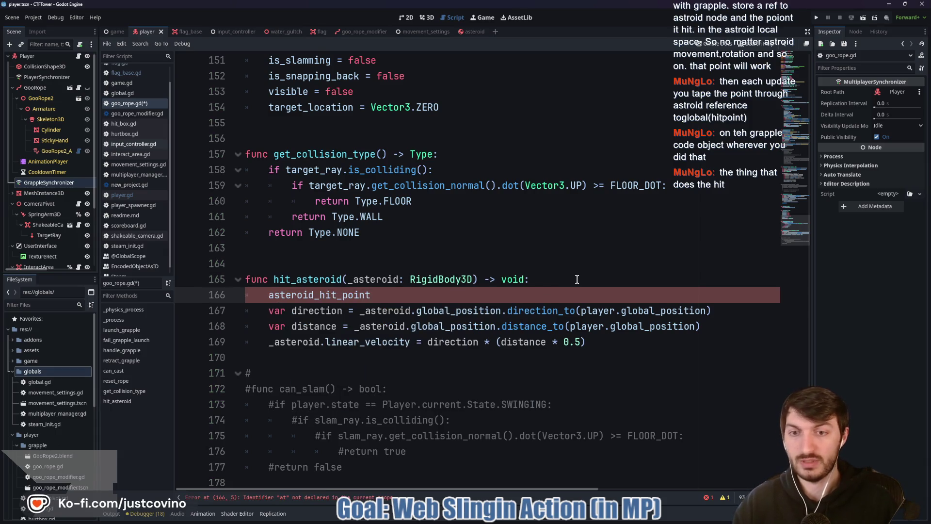
Step: Type '= _asteroid.to_local(_asteroid.', then select and delete the whole unfinished line
text( =)
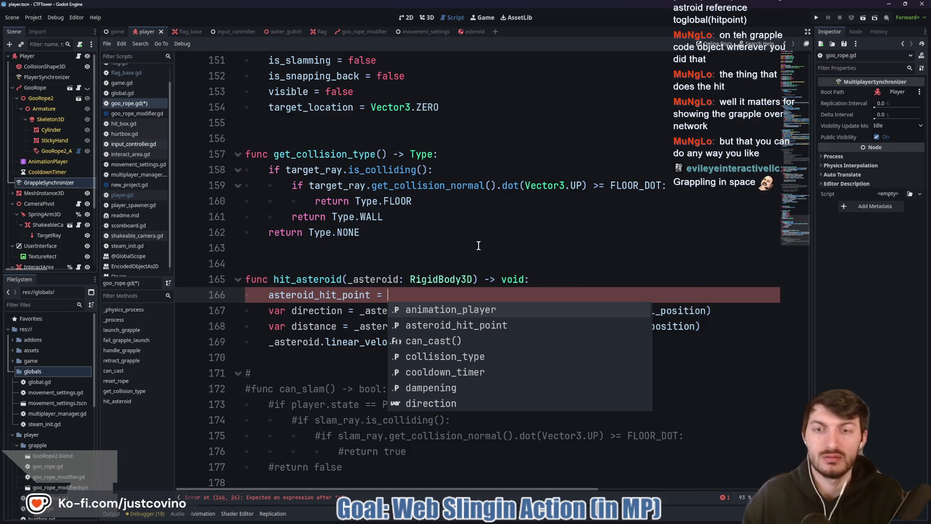
text(_ast)
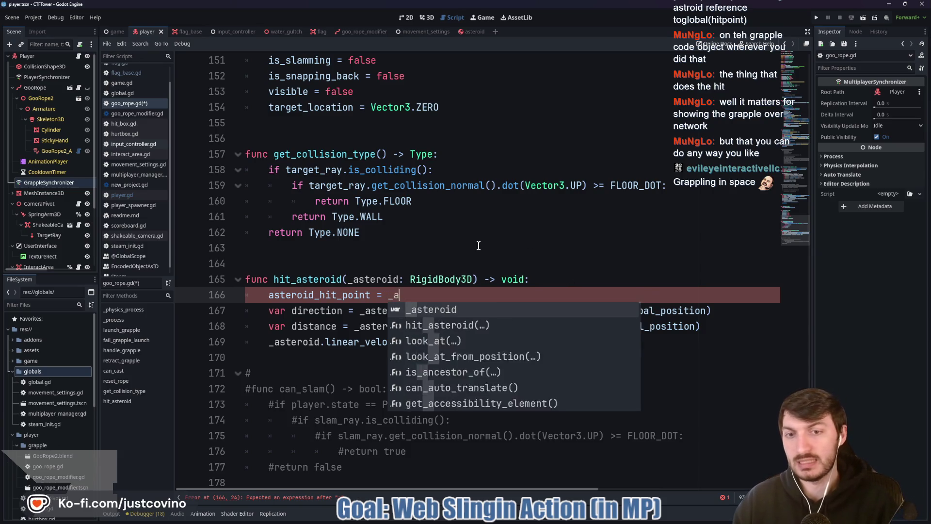
key(Return)
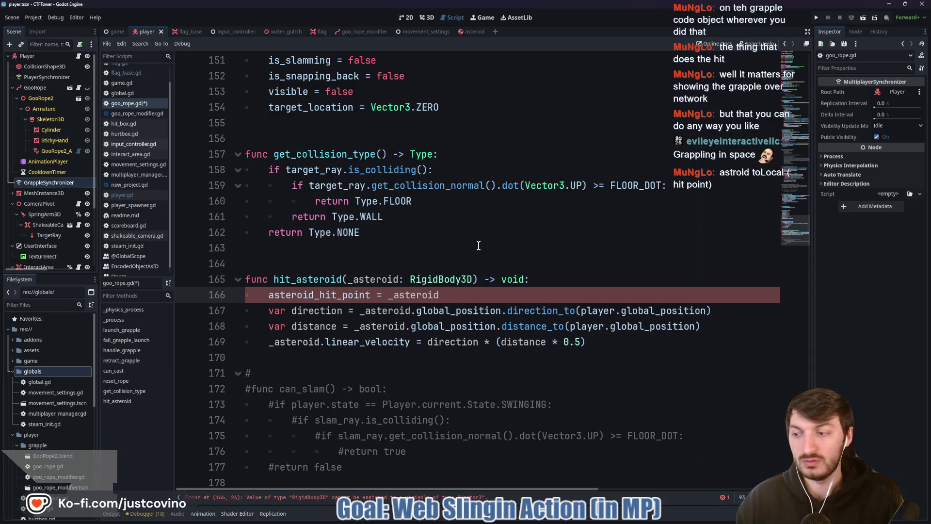
text(.to_lo)
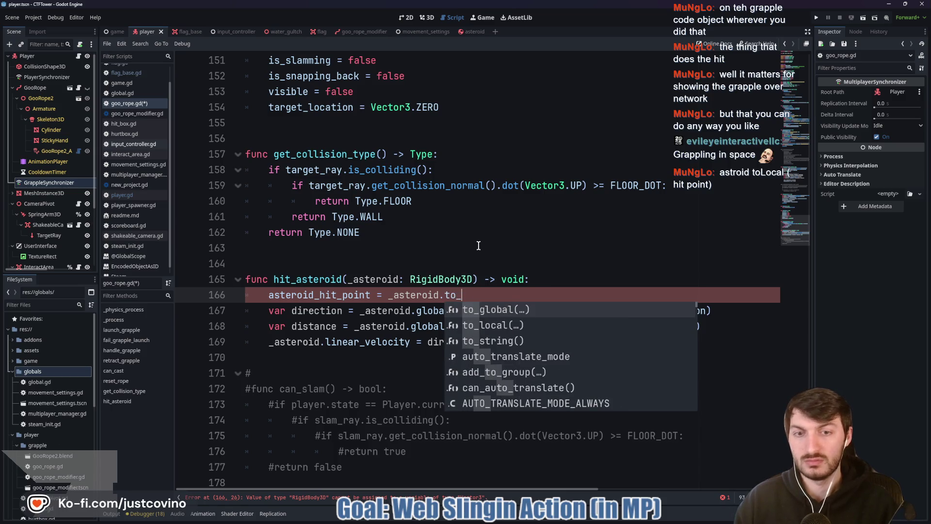
key(Return)
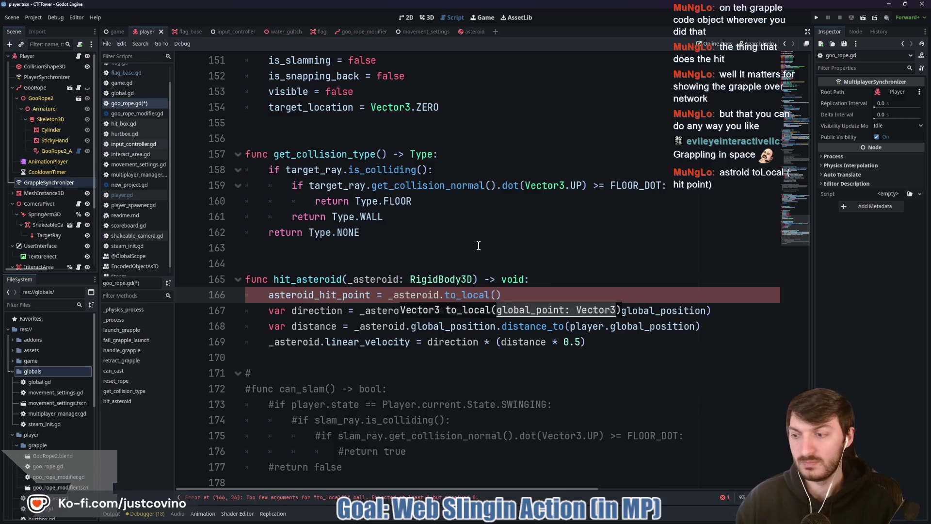
text(_asteroid)
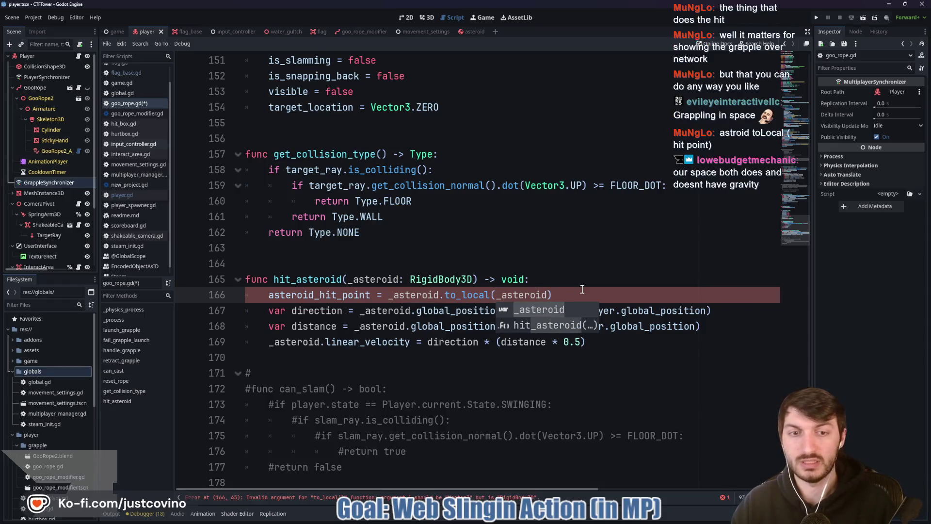
text(.)
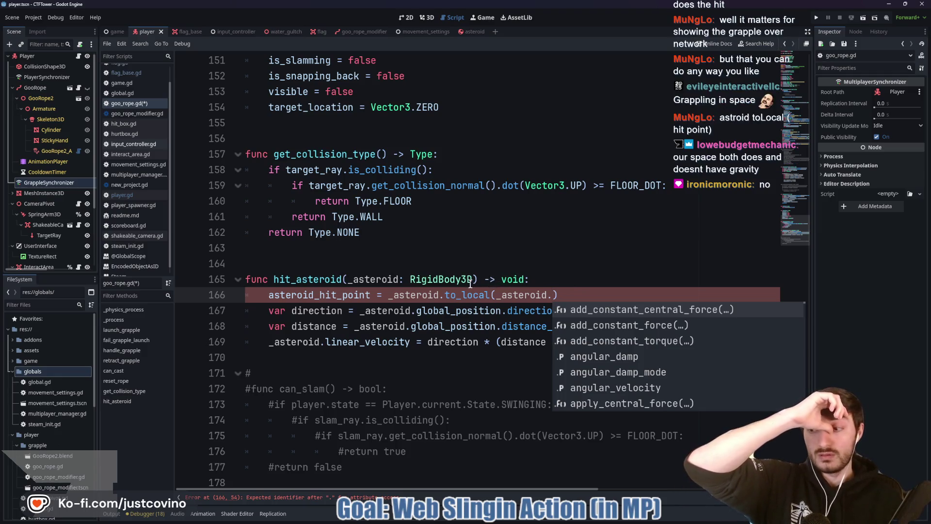
key(Escape)
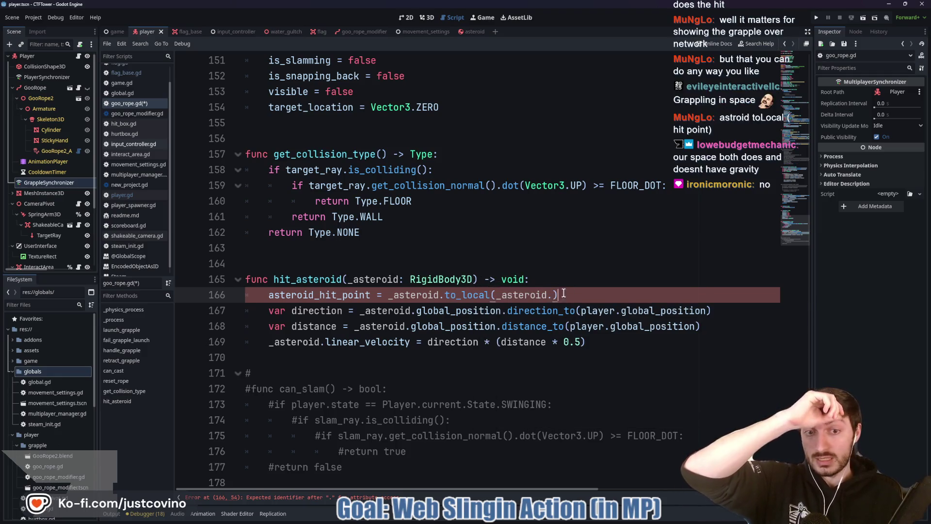
key(End)
key(shift+Home)
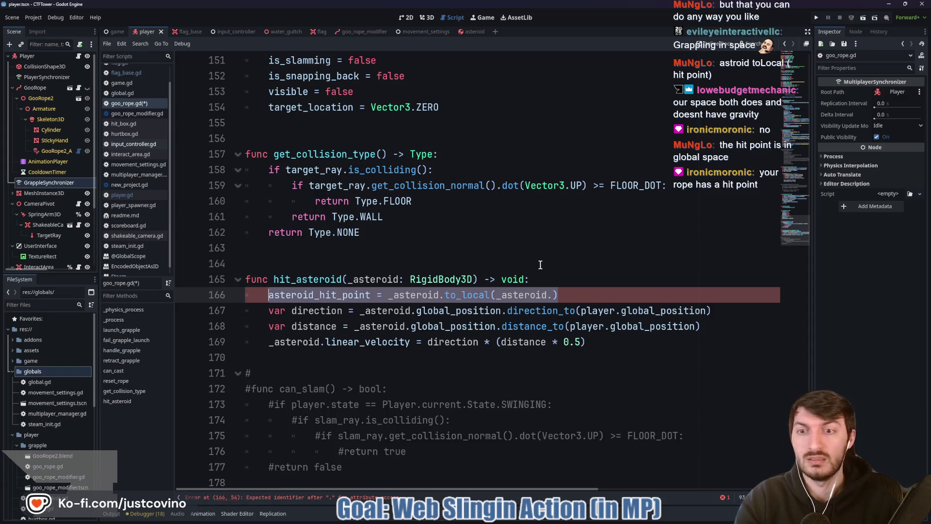
key(BackSpace)
key(BackSpace)
key(BackSpace)
scroll(408, 202, up, 15)
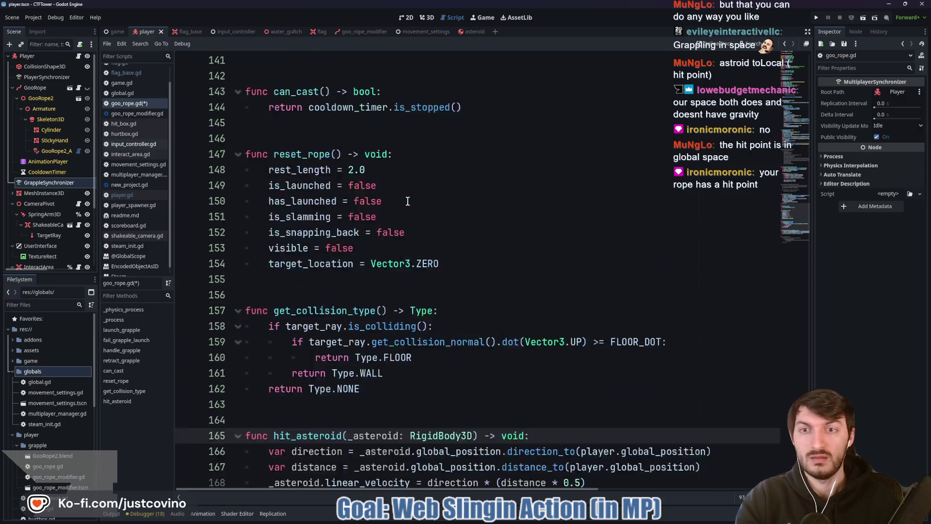
Step: Add target_ray.get_collision_point() as a second argument to the hit_asteroid call on line 54
scroll(406, 202, up, 3)
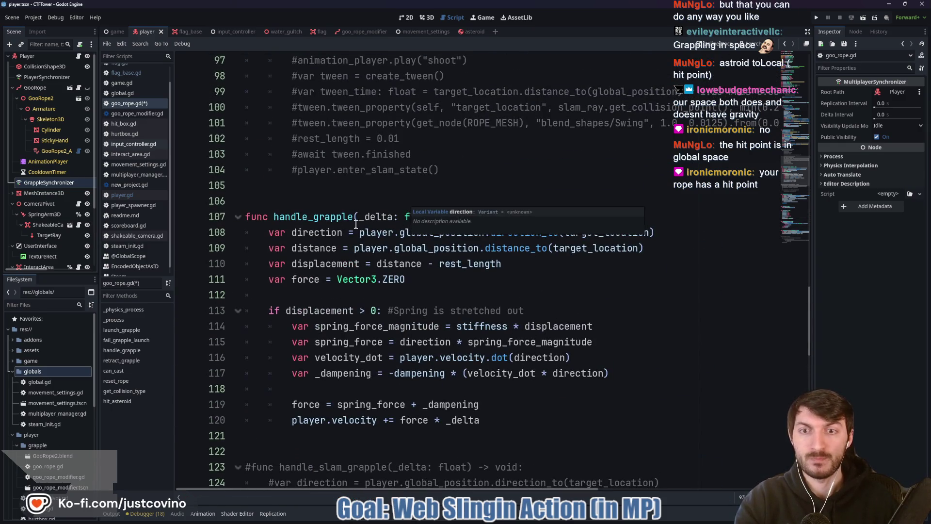
scroll(408, 214, up, 10)
scroll(406, 216, up, 7)
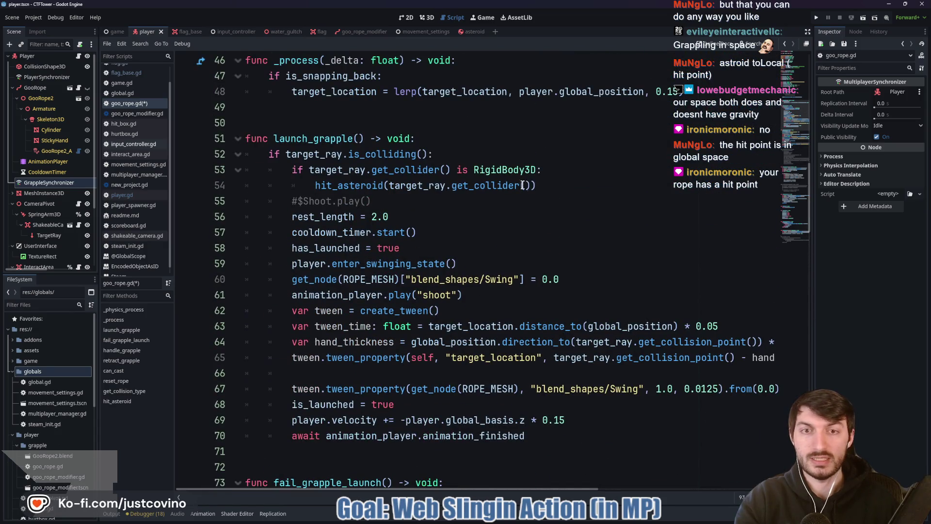
triple_click(562, 185)
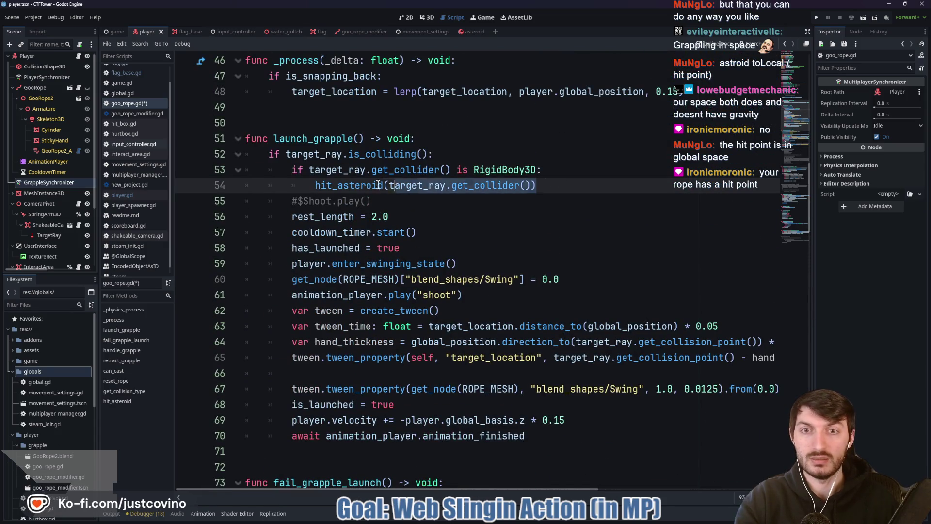
click(543, 185)
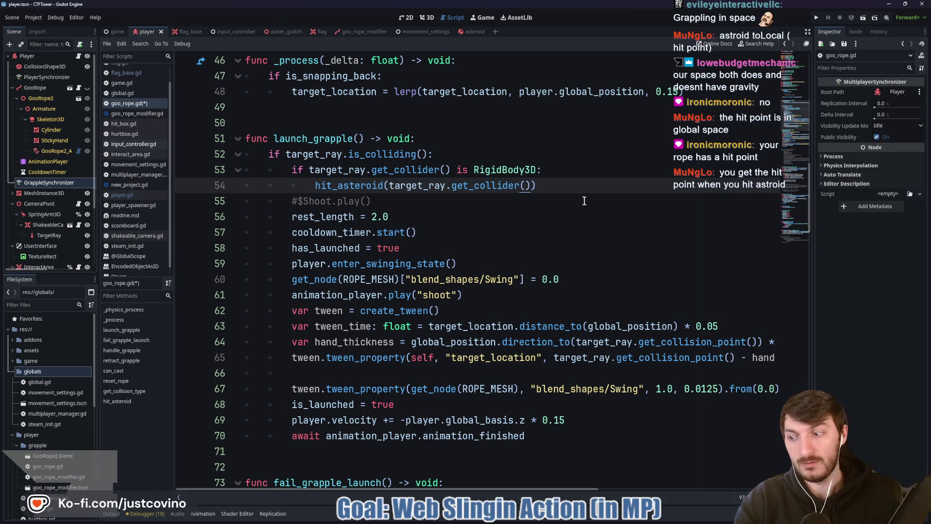
text(, )
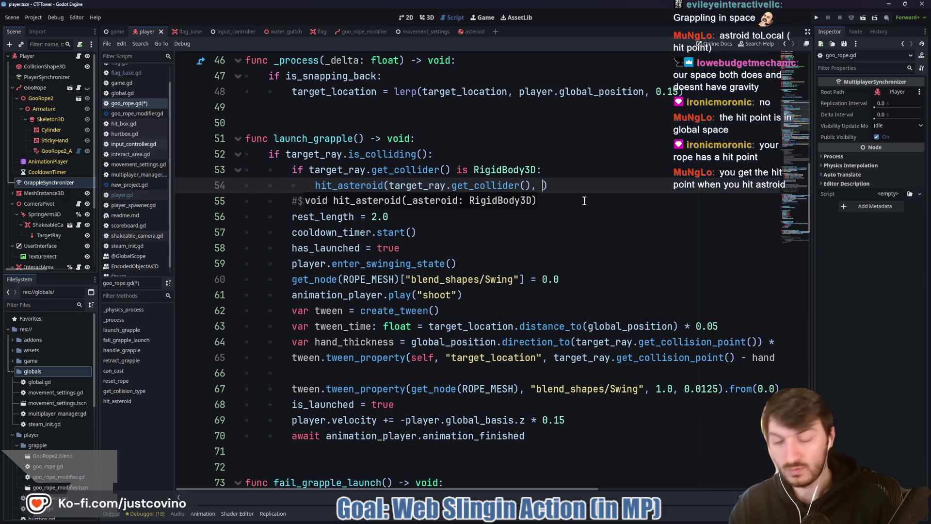
text(target_ray)
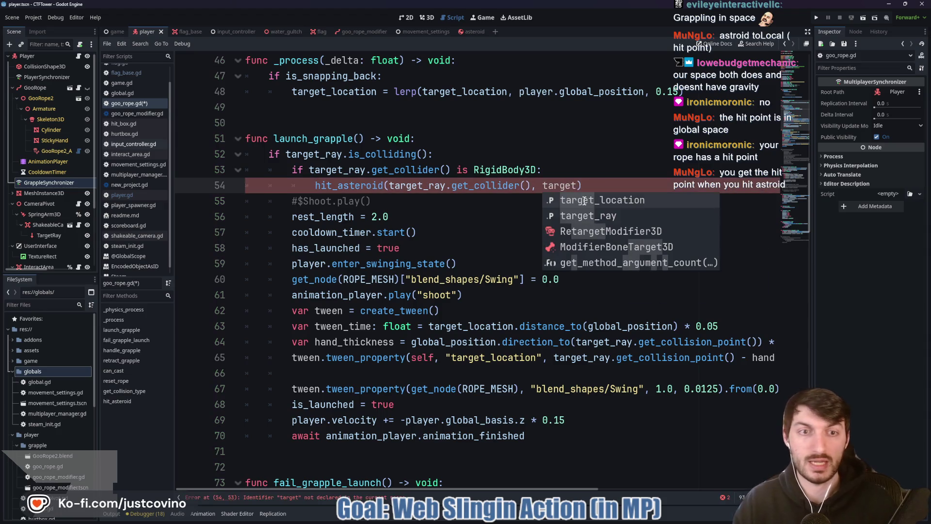
text(.)
text(_ray.get_)
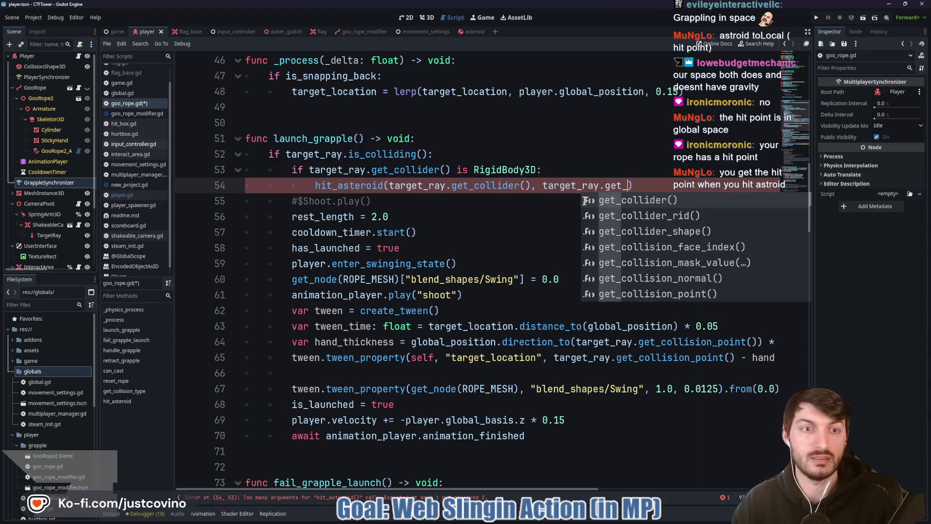
key(Down)
key(Down)
key(Down)
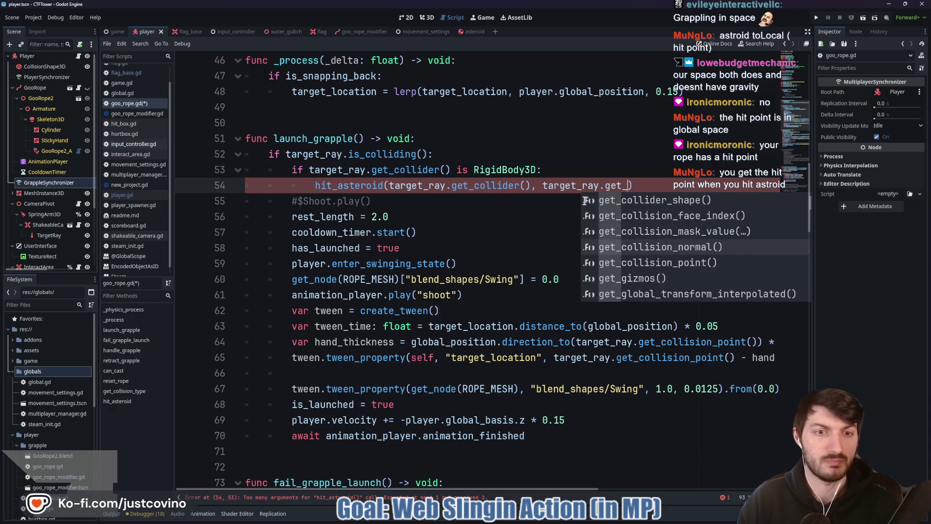
key(Down)
key(Return)
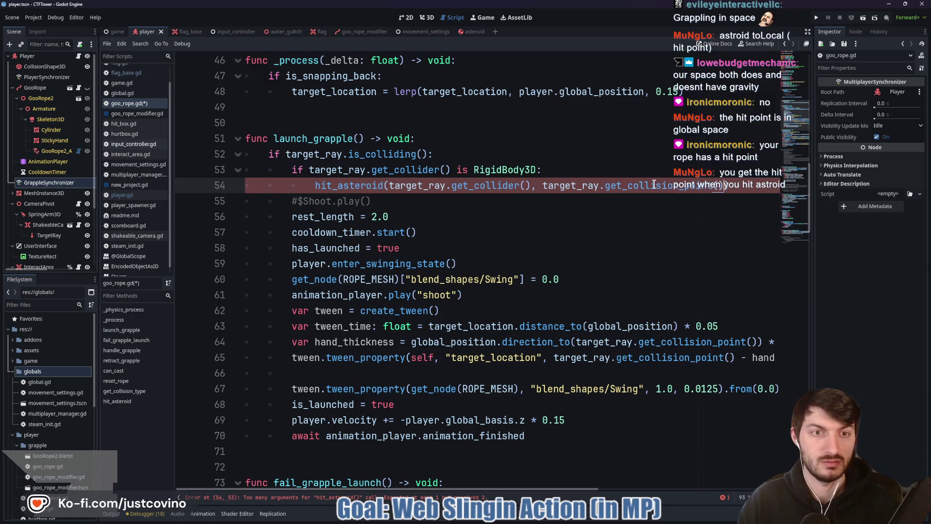
mouse_move(654, 184)
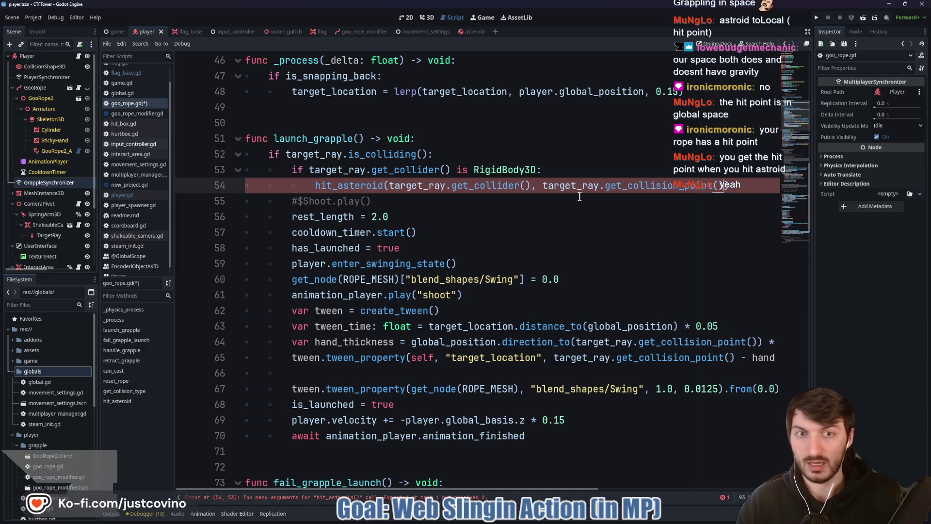
scroll(579, 196, down, 20)
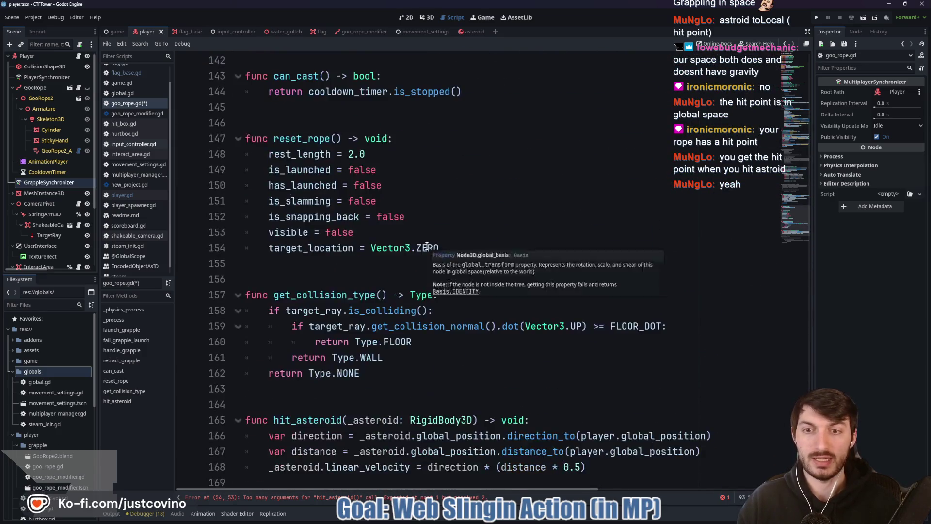
Step: Add a '_hit_point: Vector3' parameter to hit_asteroid after the RigidBody3D argument
scroll(346, 265, down, 3)
click(473, 280)
text(, _hit)
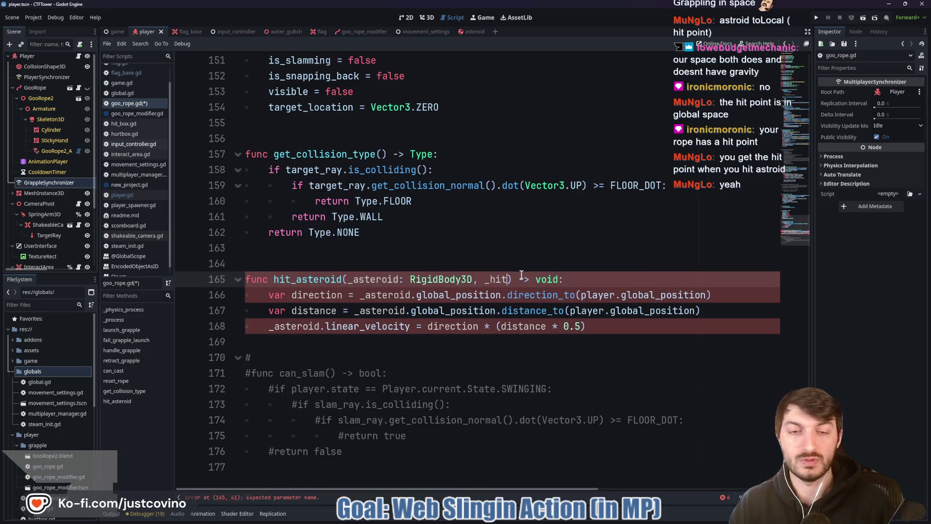
text(_point)
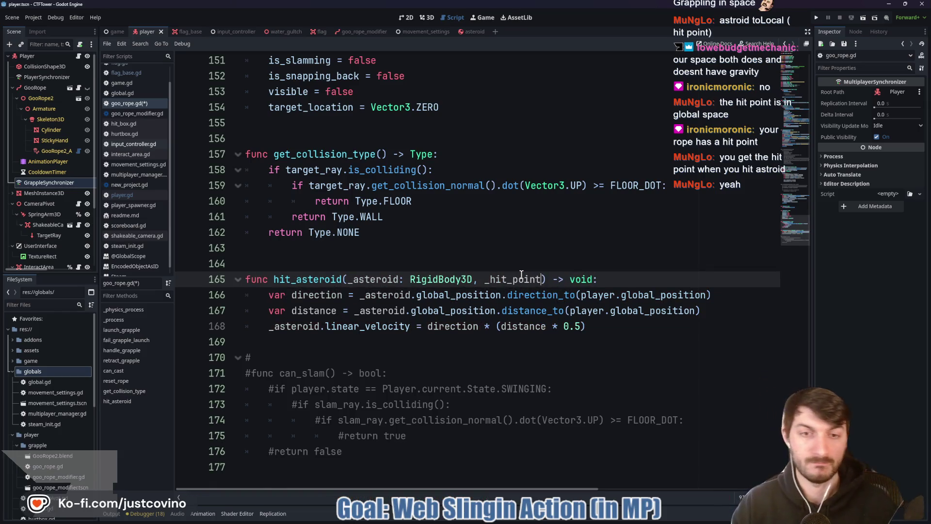
text(: Vector3)
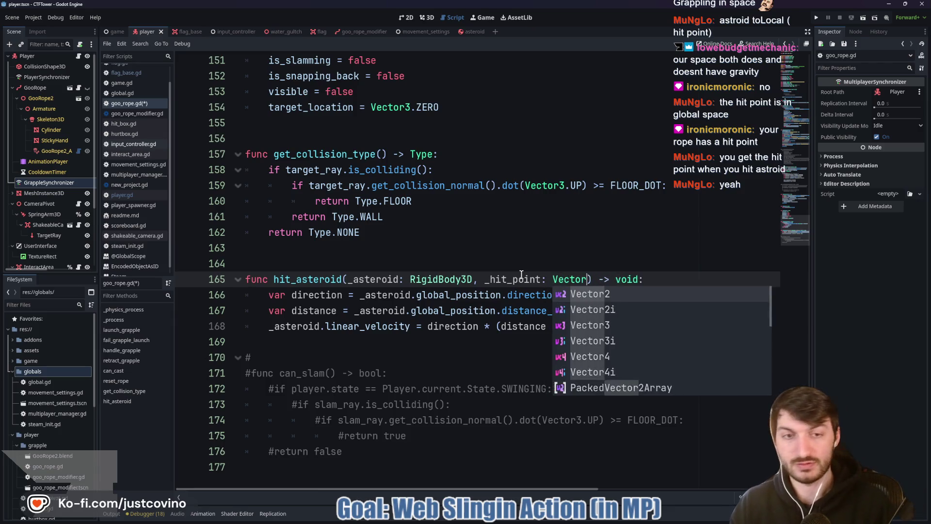
click(511, 262)
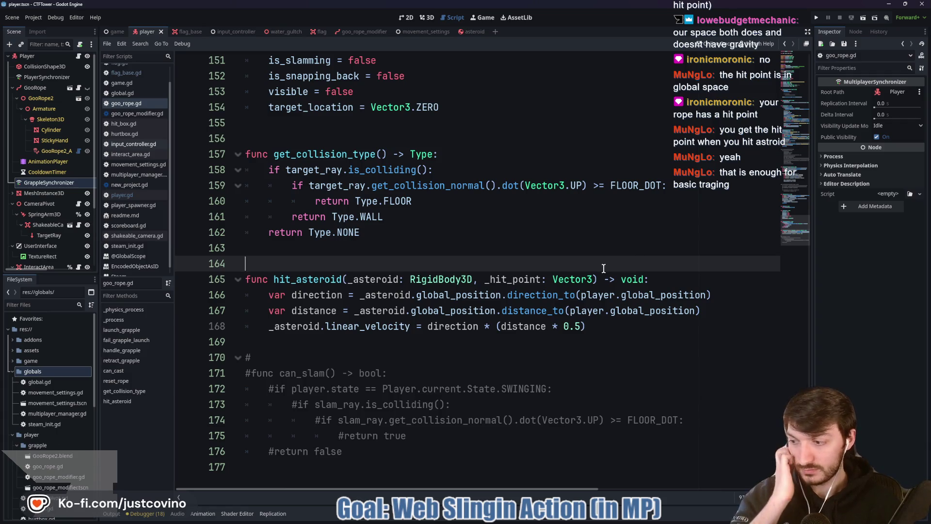
scroll(608, 270, up, 5)
scroll(632, 270, down, 5)
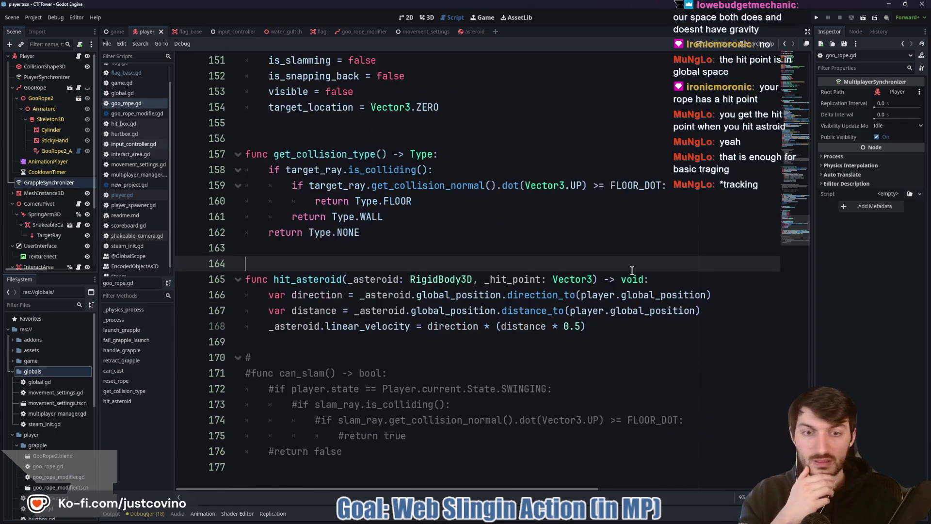
Step: Add 'asteroid_hit_point = _asteroid.to_local(_hit_point)' inside hit_asteroid and save goo_rope.gd
click(668, 280)
key(Return)
text(ast)
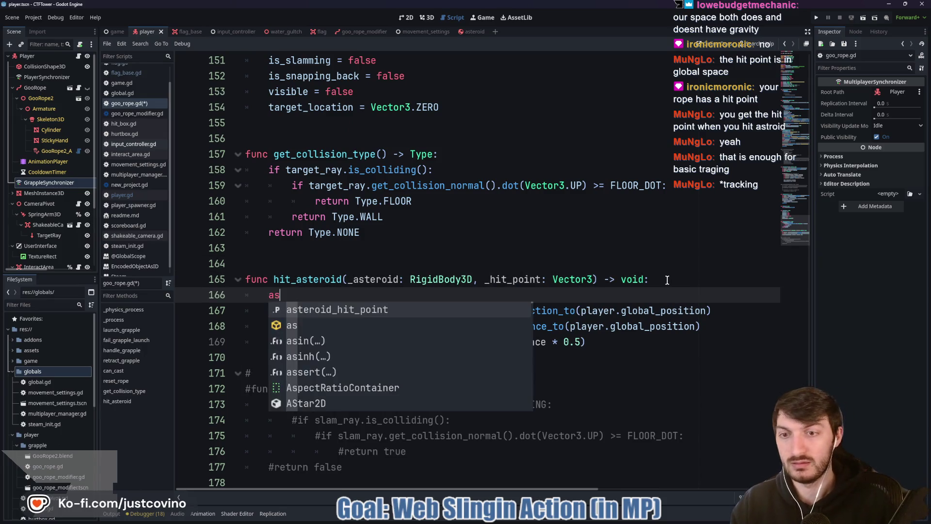
key(Return)
text(= _hit)
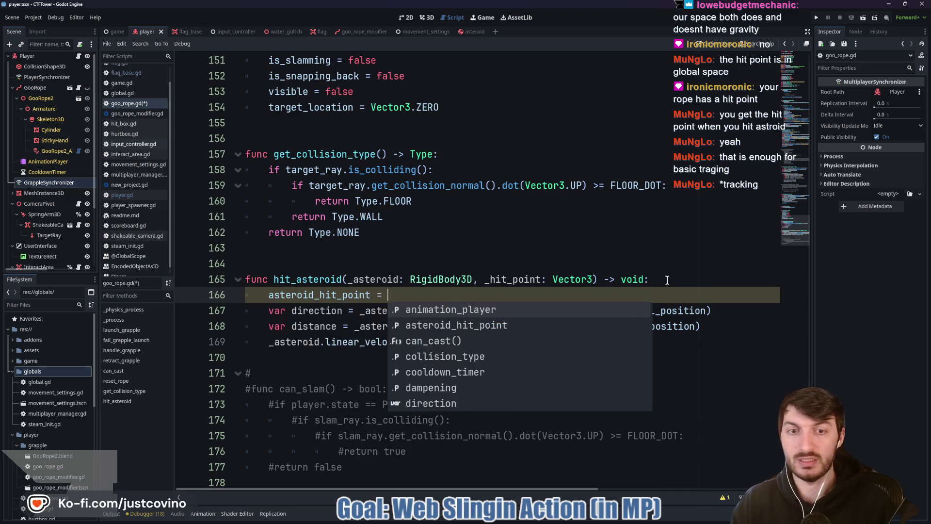
key(Return)
text(.)
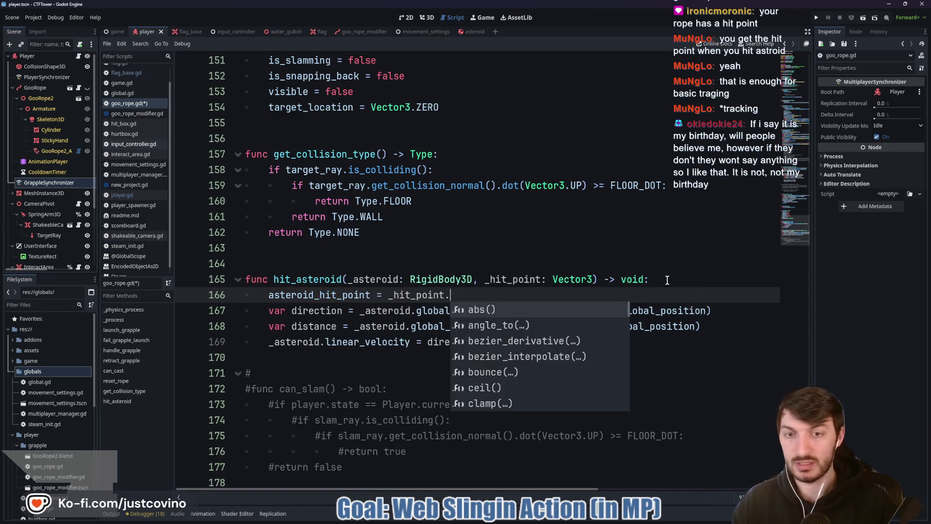
key(BackSpace)
key(BackSpace)
key(BackSpace)
key(BackSpace)
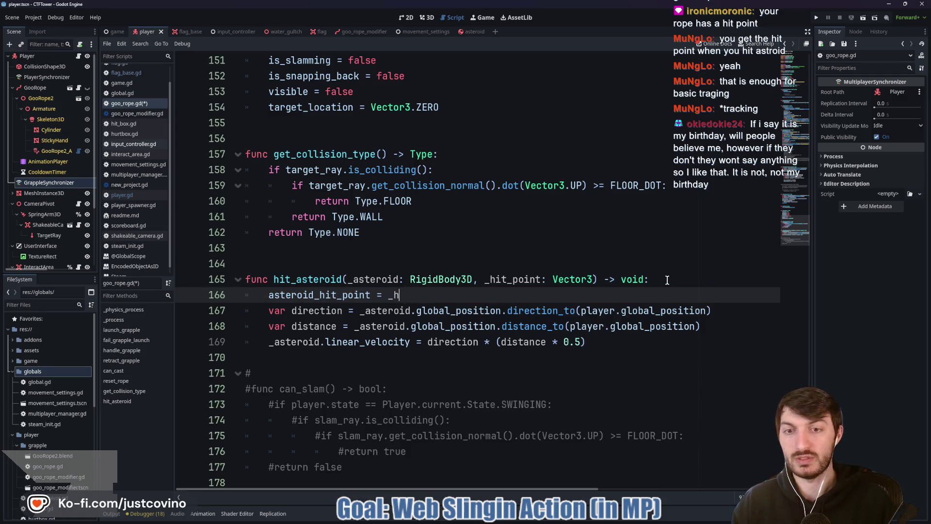
text(_asteroid.to)
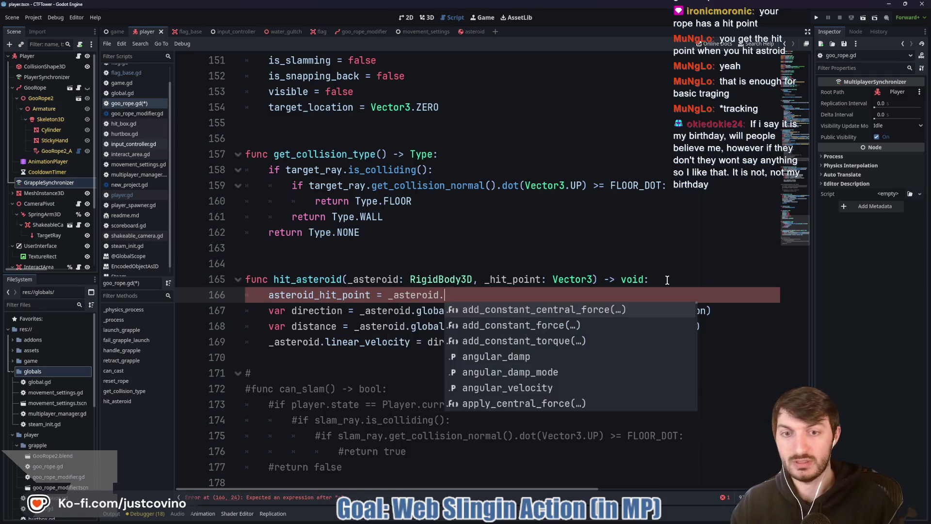
key(Down)
key(Down)
key(Return)
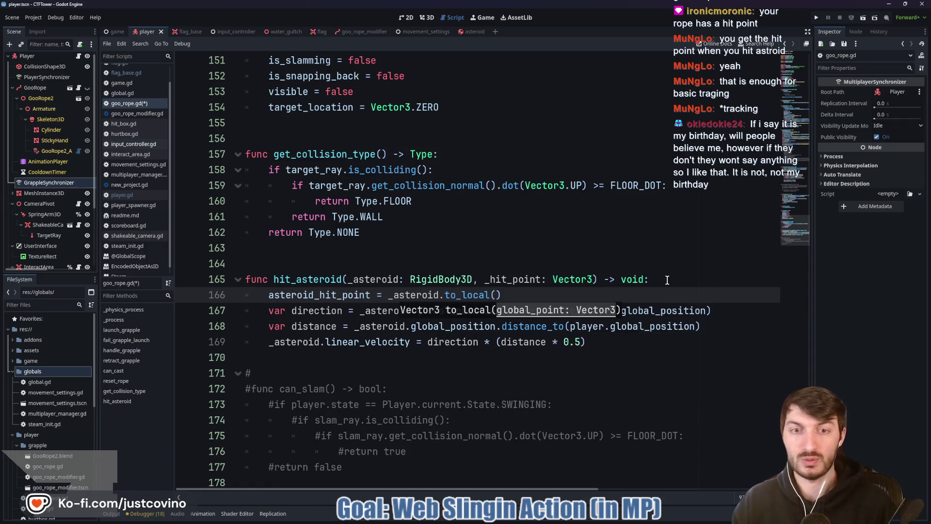
text(_hit)
key(Return)
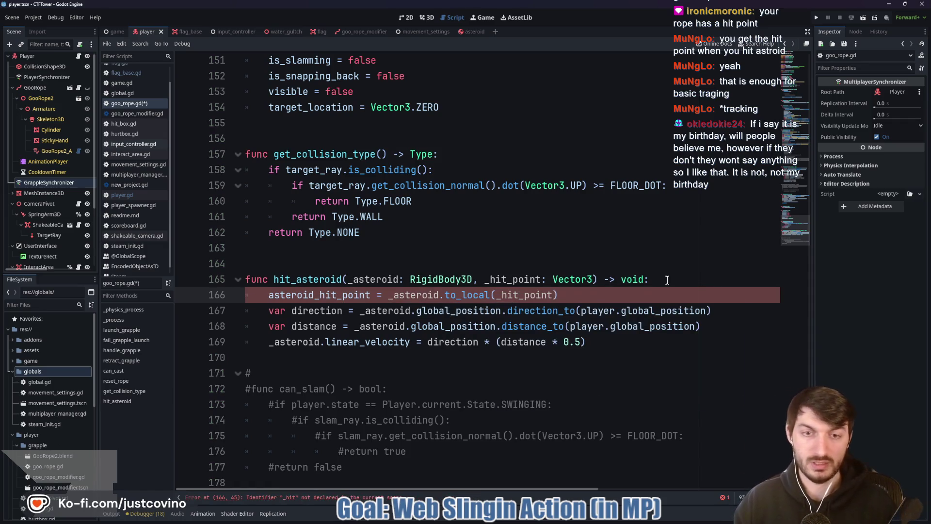
key(ctrl+s)
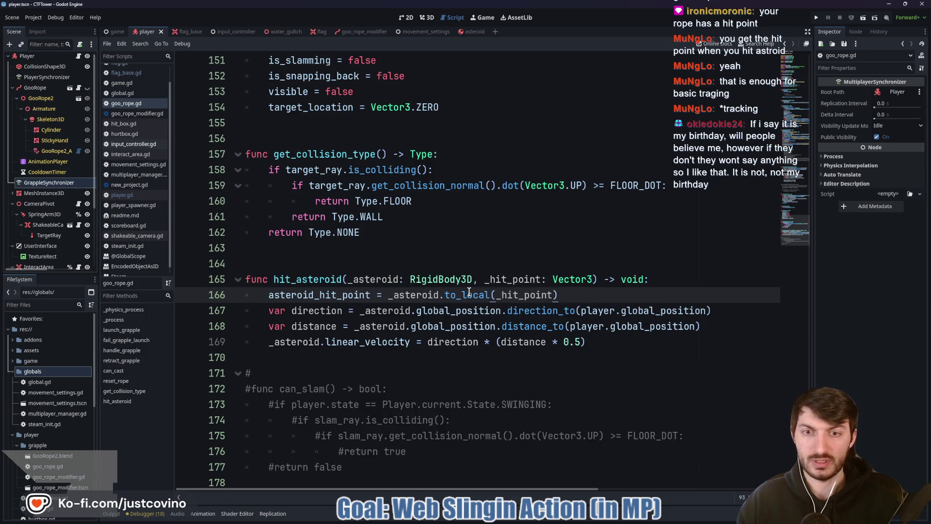
Step: Review the hit_asteroid function name and the linear_velocity line 169
mouse_move(469, 293)
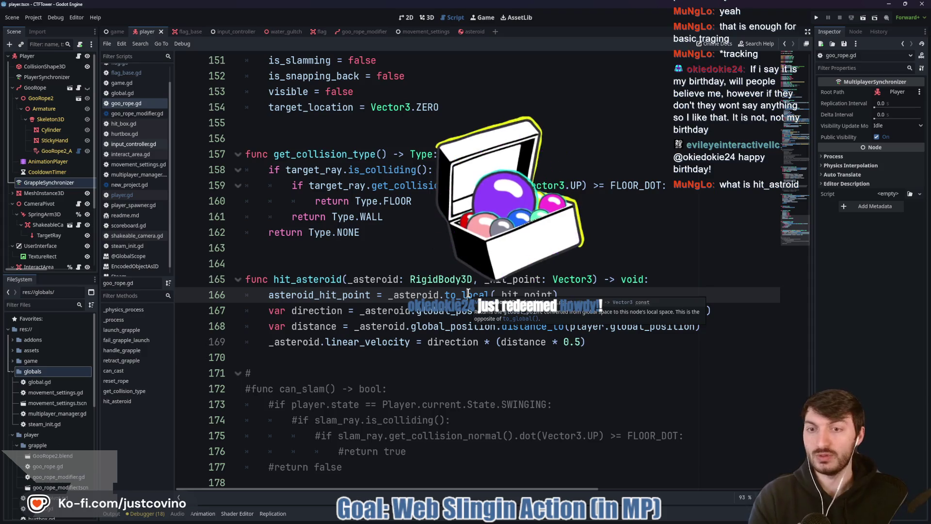
double_click(312, 283)
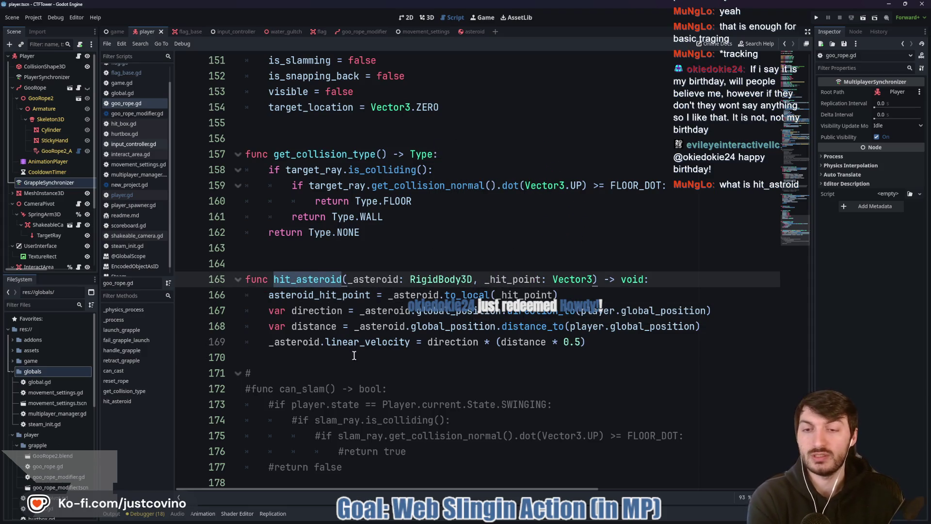
double_click(367, 342)
click(607, 341)
scroll(596, 335, up, 20)
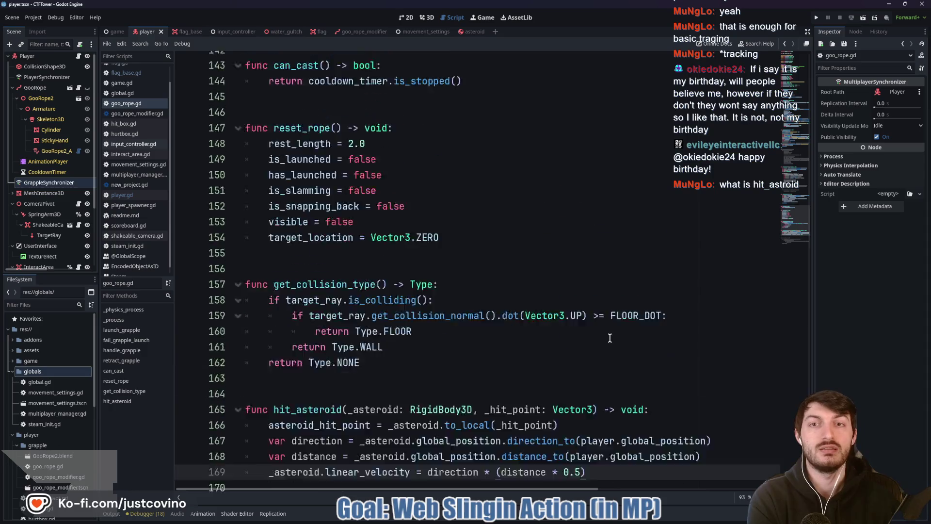
scroll(586, 330, up, 14)
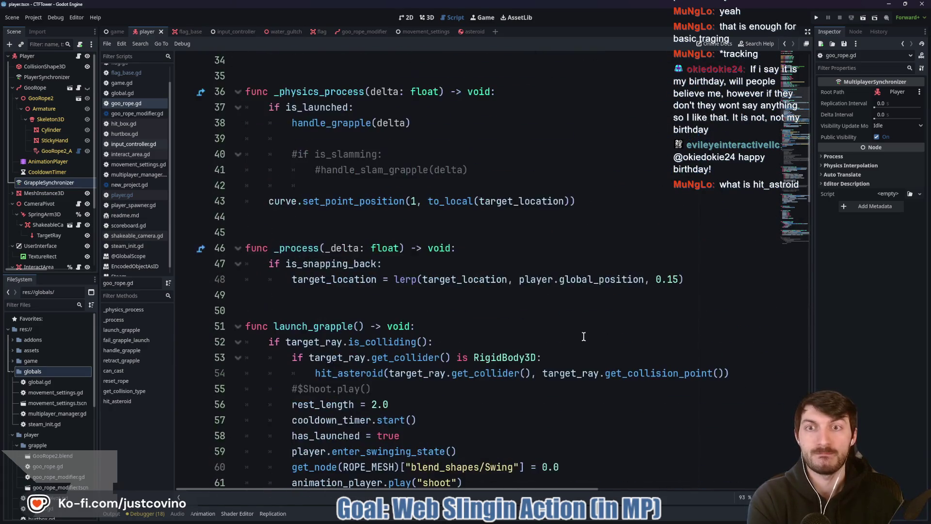
scroll(504, 324, down, 2)
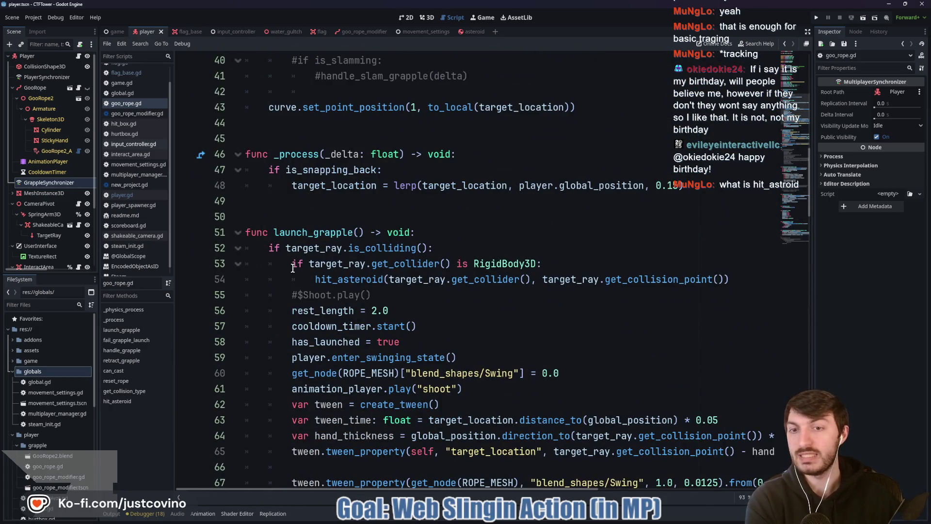
mouse_move(252, 247)
mouse_down()
mouse_move(514, 264)
mouse_move(519, 253)
mouse_up()
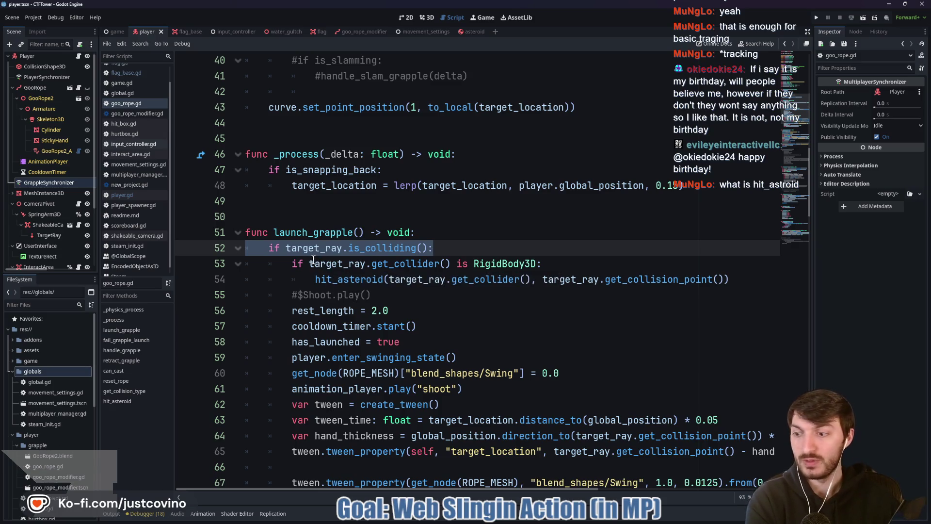
click(284, 262)
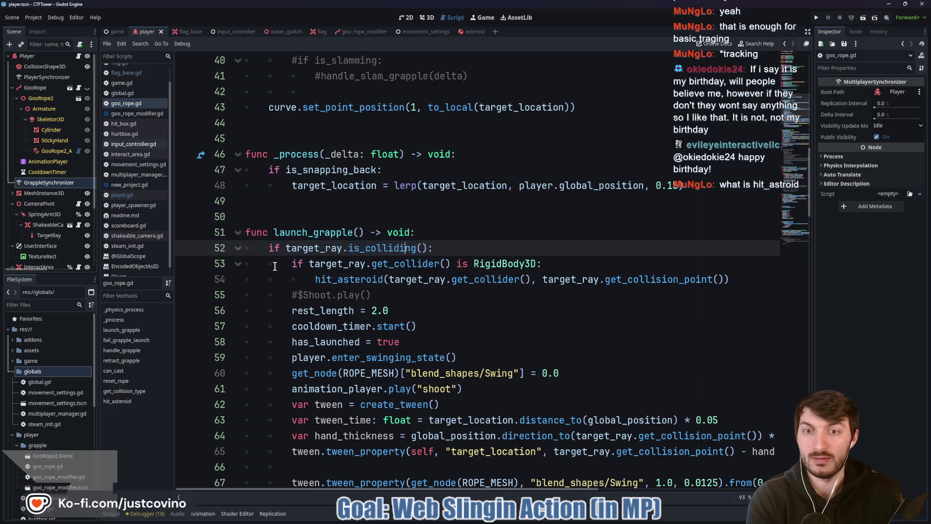
click(373, 263)
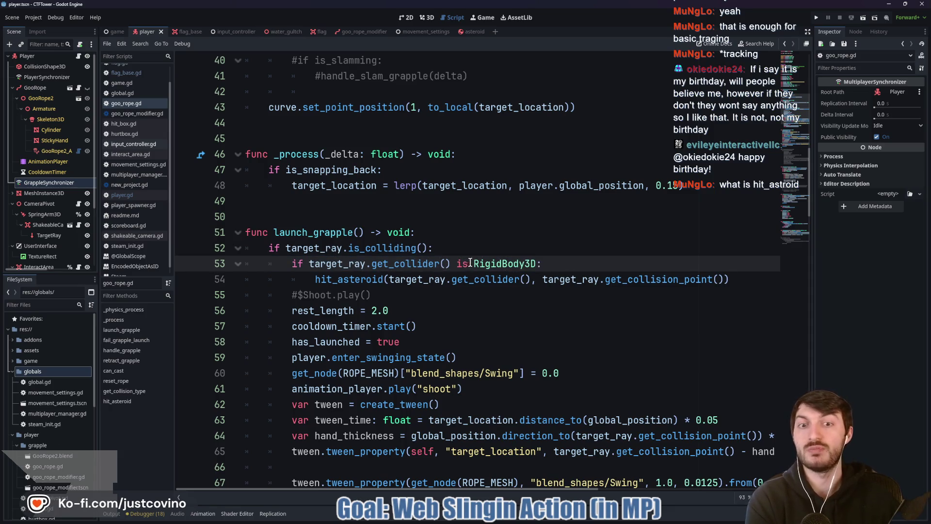
mouse_move(537, 262)
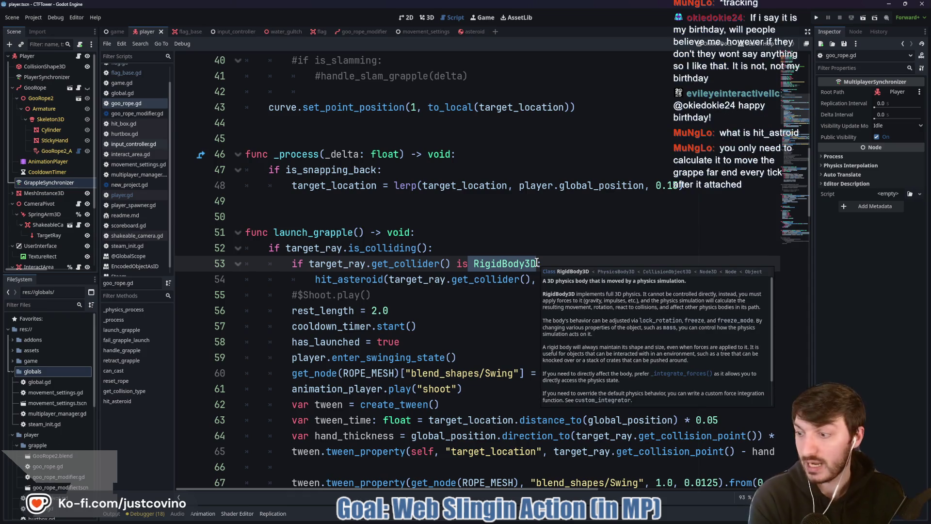
drag(293, 280, 771, 279)
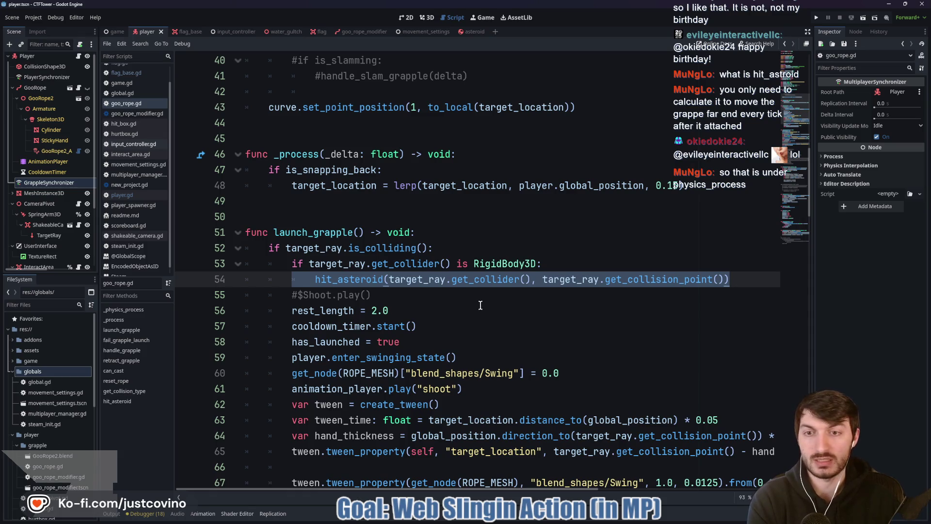
scroll(429, 295, up, 3)
scroll(412, 299, down, 7)
scroll(401, 301, down, 4)
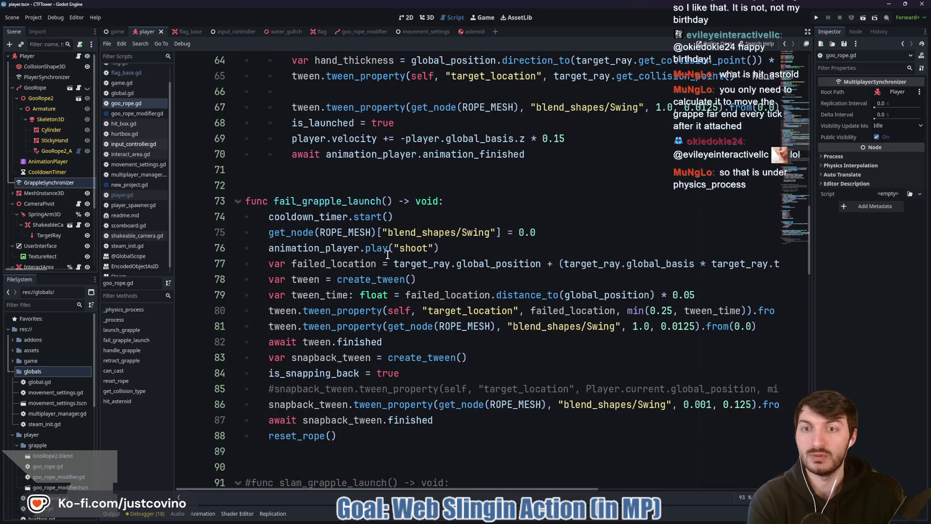
scroll(388, 259, down, 3)
scroll(386, 298, up, 2)
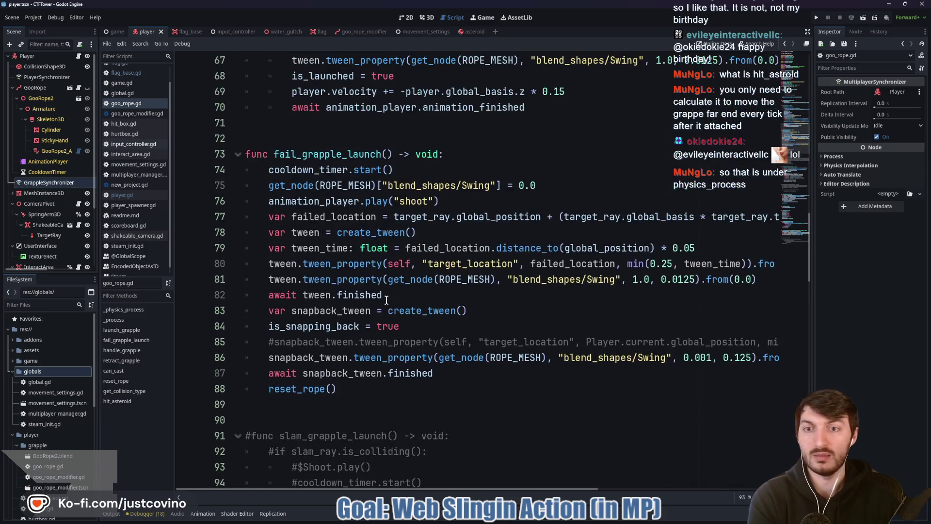
scroll(379, 289, up, 7)
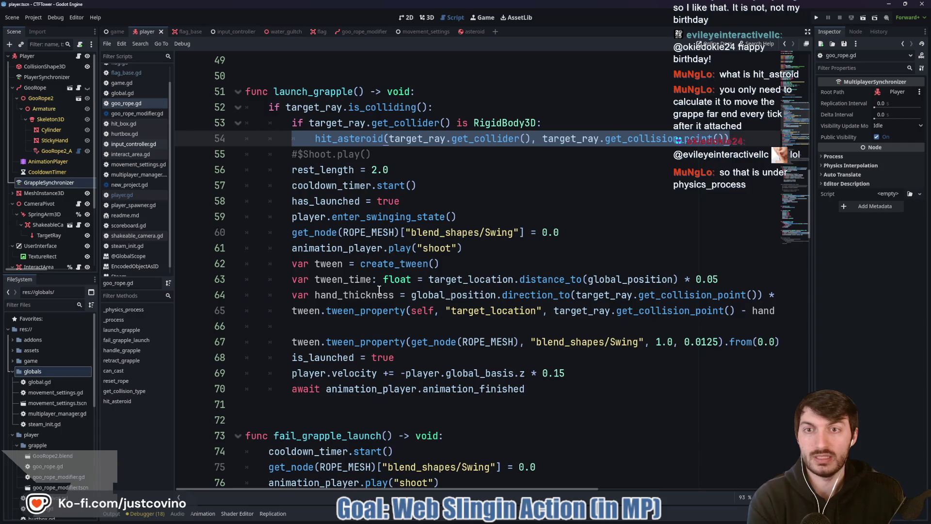
scroll(378, 290, down, 1)
scroll(379, 292, up, 7)
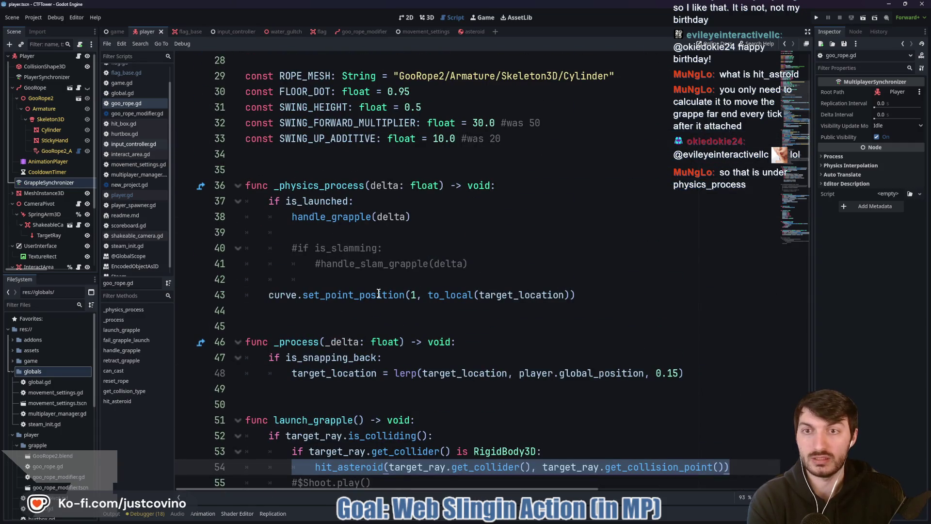
scroll(378, 293, down, 2)
double_click(330, 124)
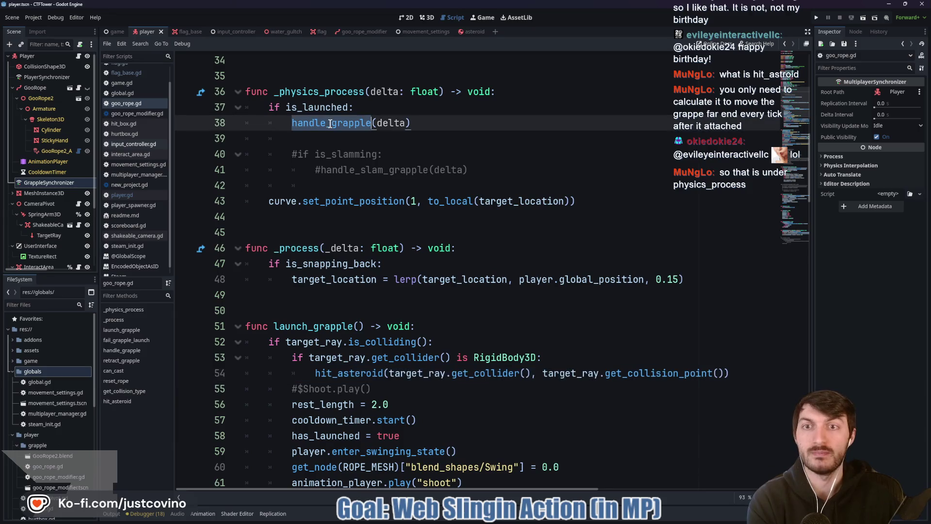
scroll(332, 174, down, 12)
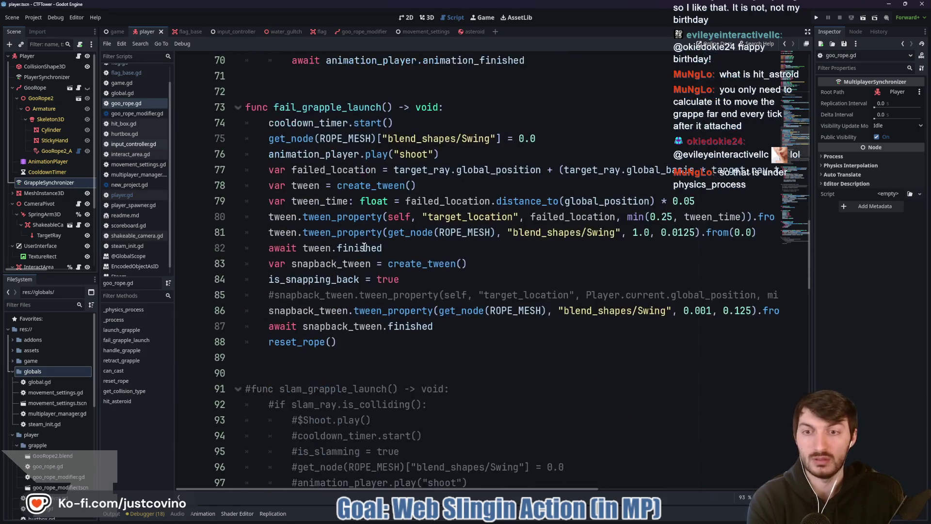
scroll(350, 238, down, 10)
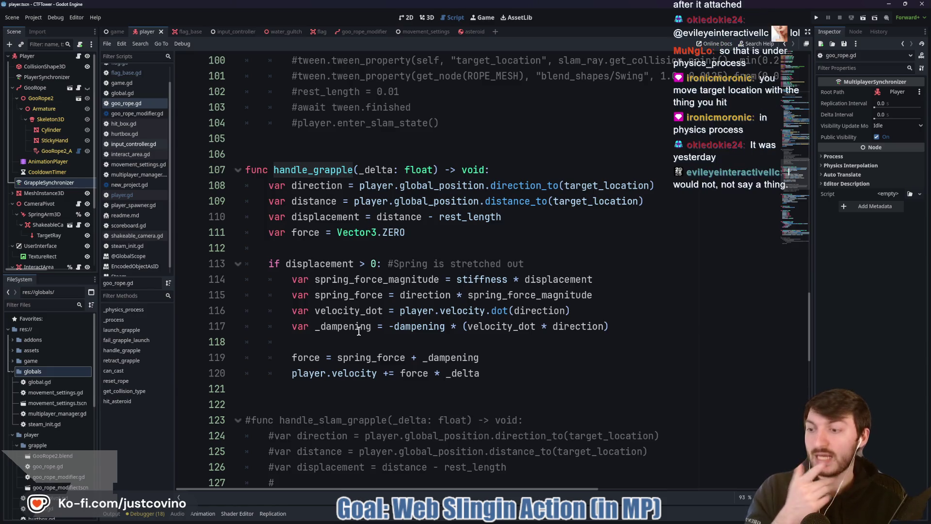
Step: Restore the 'if asteroid_hit: target_location = asteroid_hit_point' block in handle_grapple with undo and redo
key(ctrl+z)
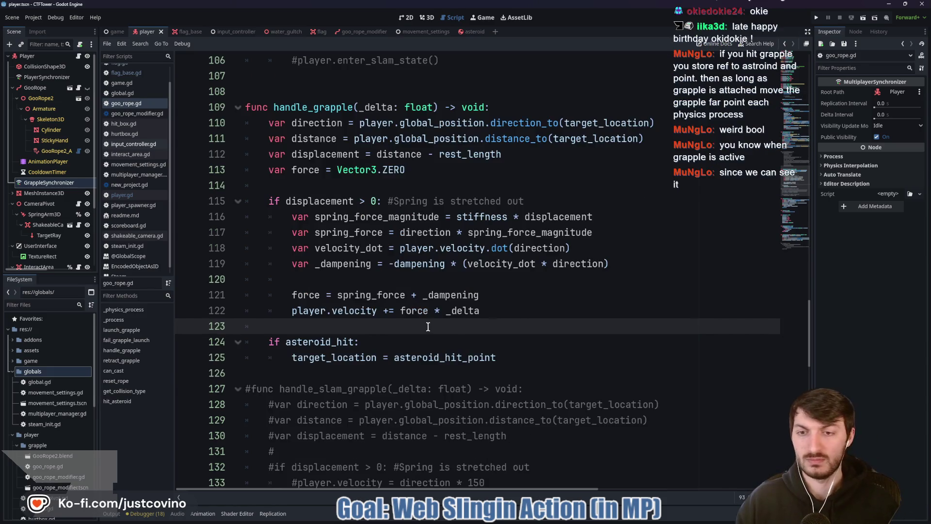
key(ctrl+z)
key(ctrl+z)
key(ctrl+y)
key(ctrl+y)
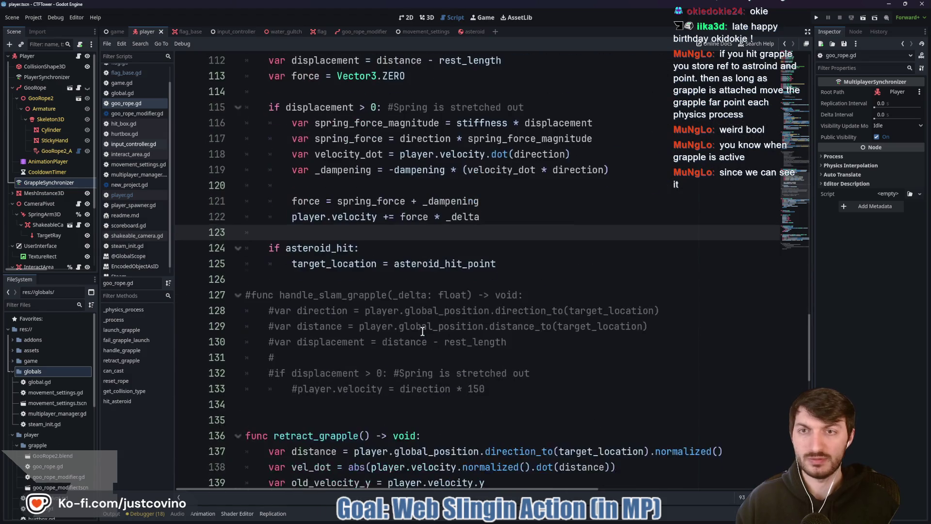
scroll(423, 331, down, 5)
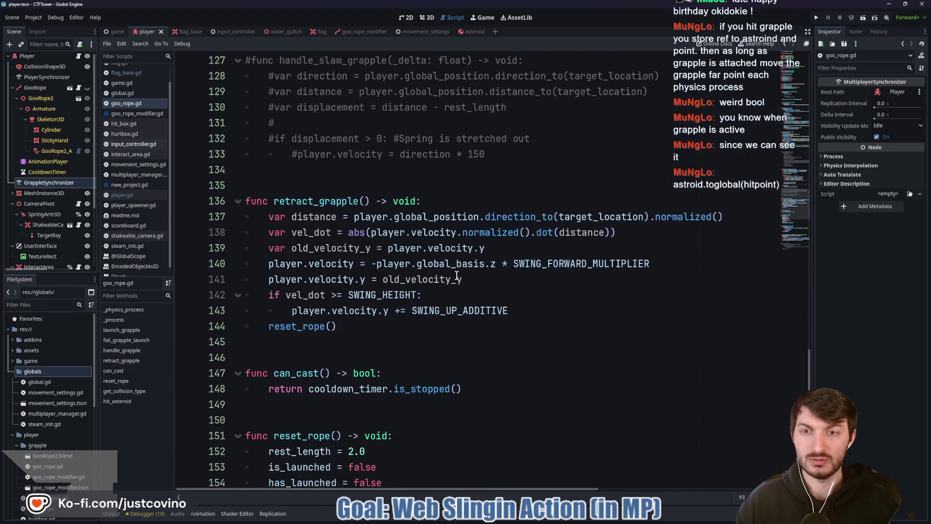
click(442, 204)
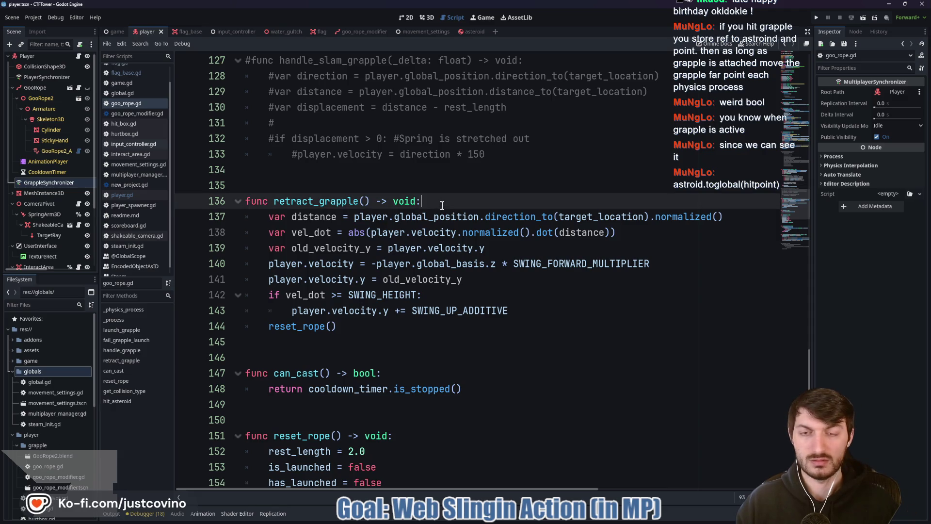
Step: Add 'asteroid_hit = false' on a new line in retract_grapple
key(Return)
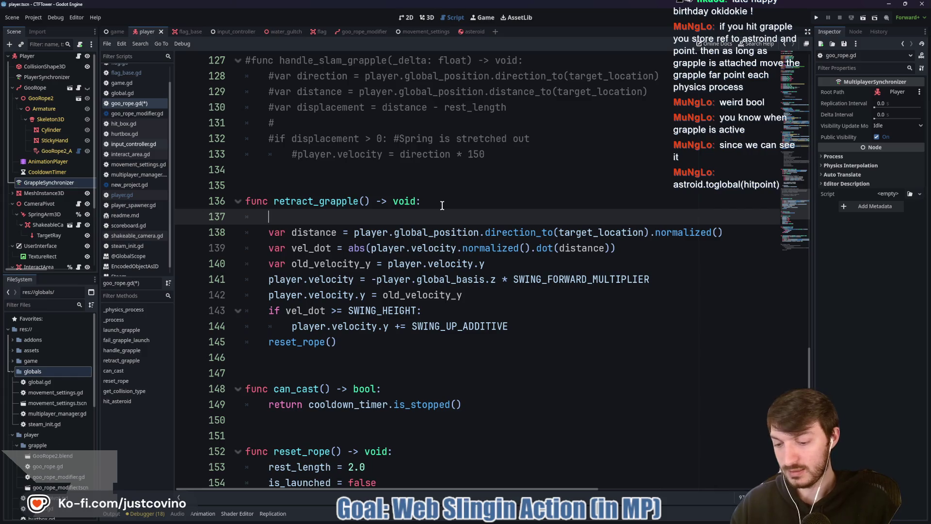
text(ast)
key(Return)
text(= false)
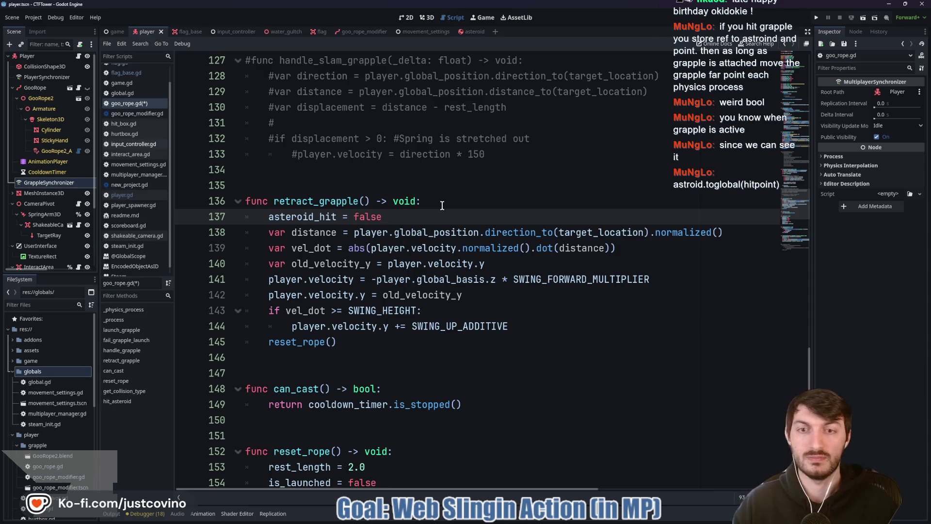
Step: Review asteroid_hit_point's uses in handle_grapple, reset_rope and hit_asteroid
scroll(407, 243, up, 6)
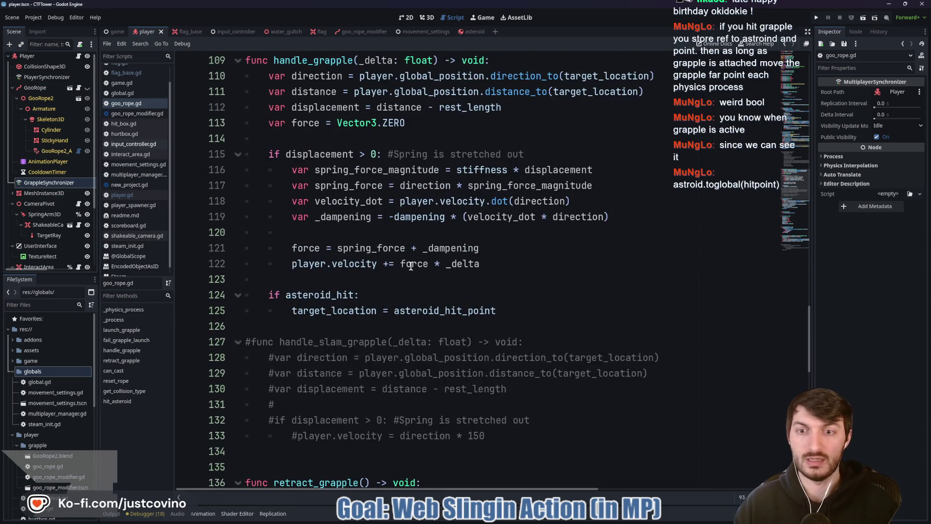
scroll(410, 266, up, 4)
scroll(409, 265, down, 4)
click(332, 312)
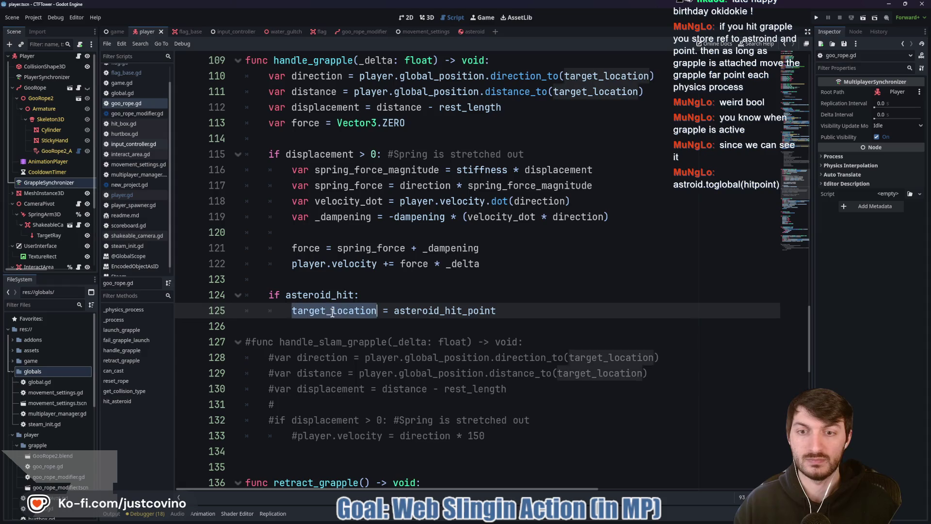
double_click(438, 312)
scroll(413, 315, down, 5)
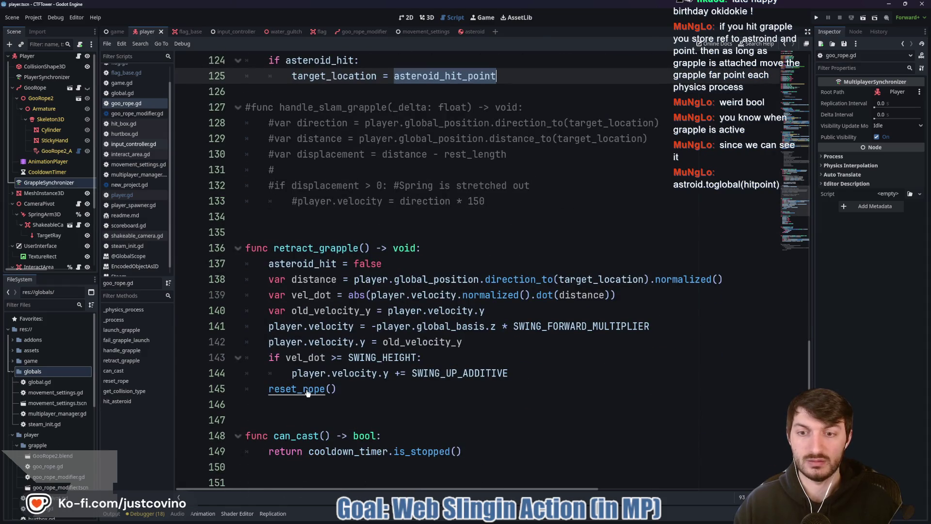
ctrl+click(315, 391)
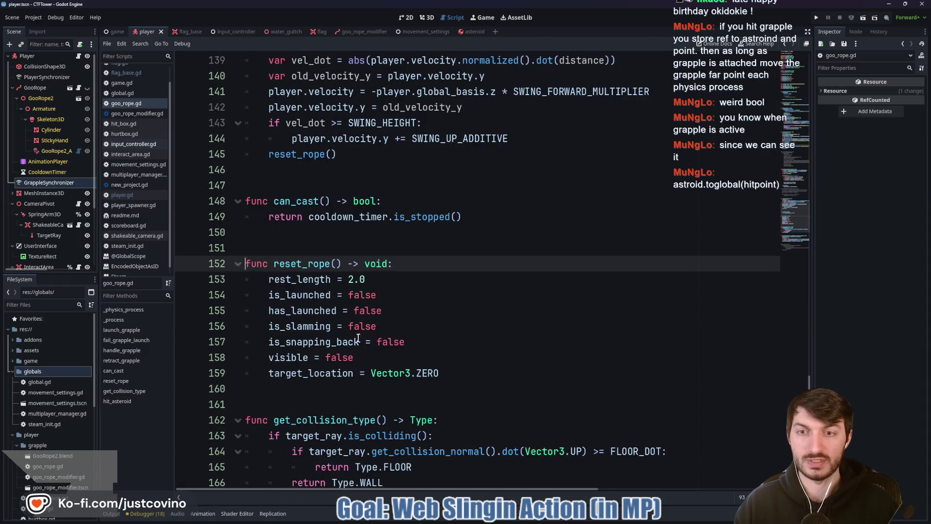
click(427, 342)
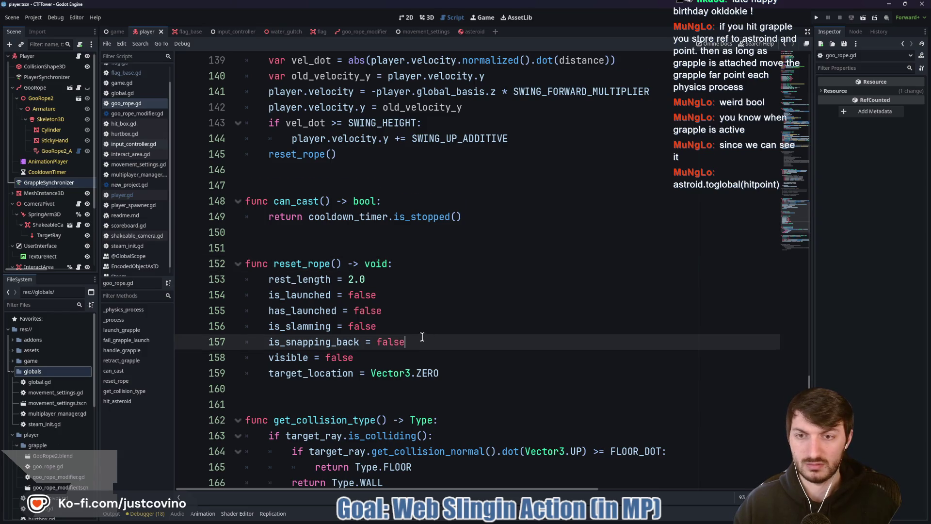
scroll(420, 334, down, 6)
click(390, 279)
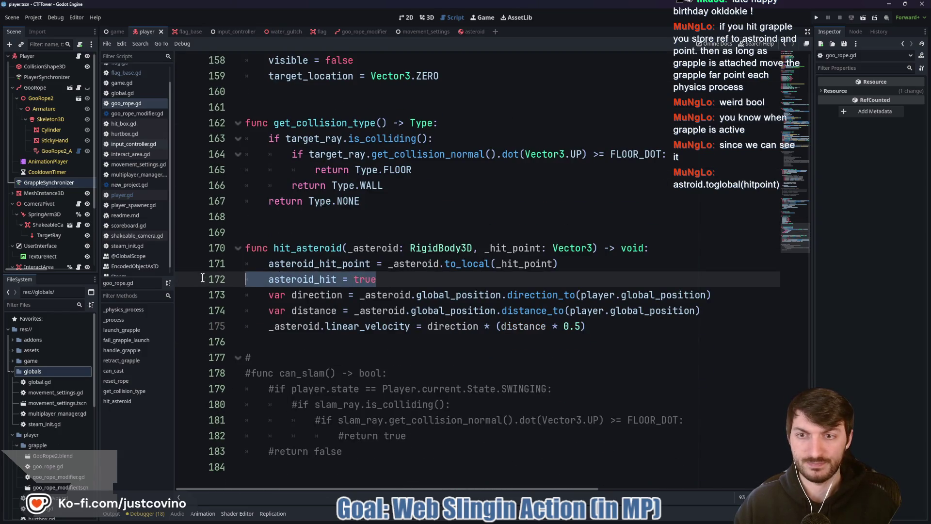
scroll(360, 276, up, 5)
scroll(360, 276, up, 5)
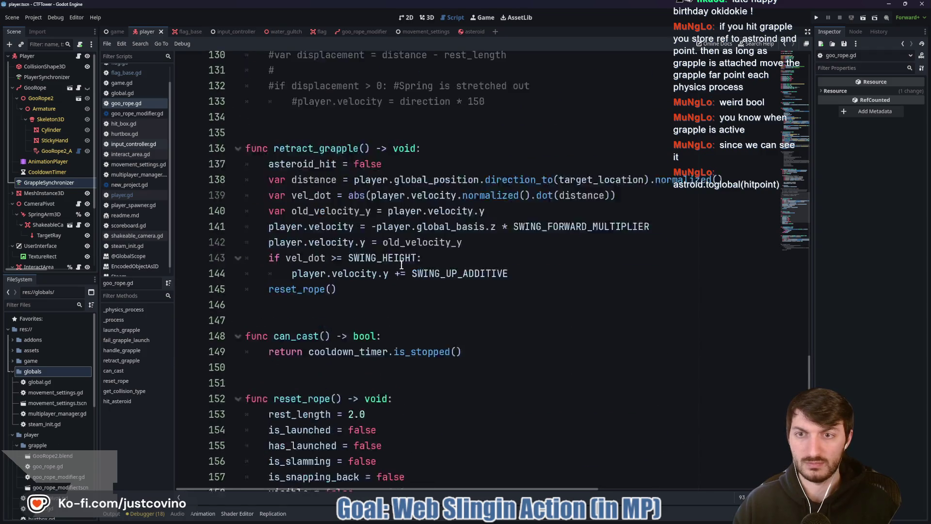
Step: Move 'asteroid_hit = false' from retract_grapple into reset_rope after is_slamming = false
click(388, 201)
shift+click(240, 205)
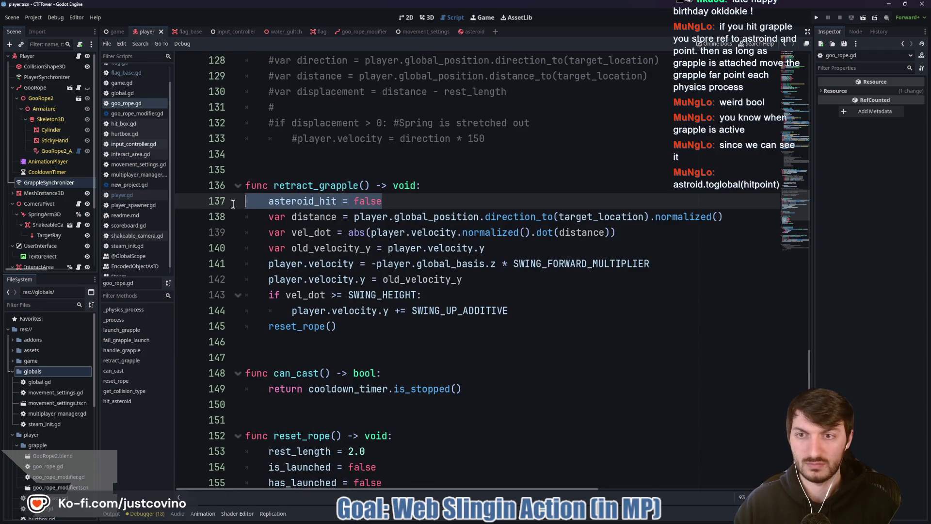
key(BackSpace)
key(BackSpace)
scroll(396, 294, down, 4)
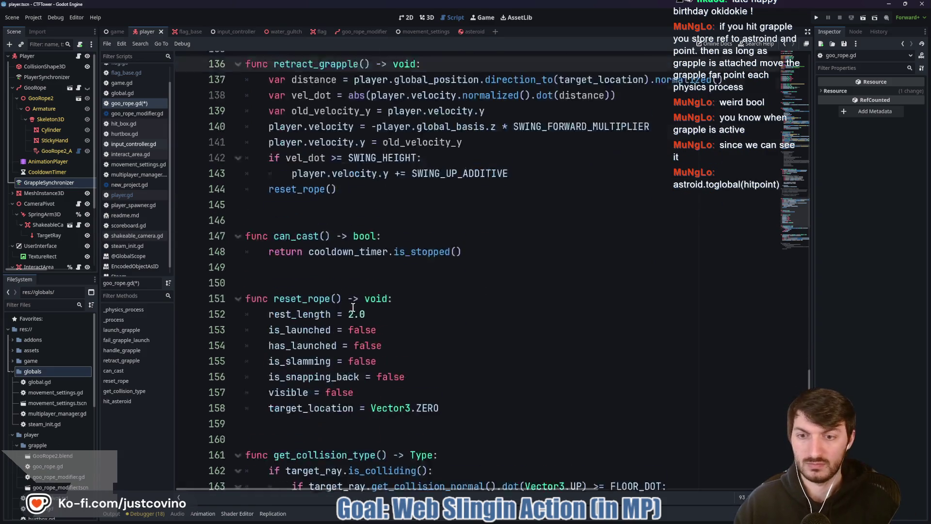
click(396, 293)
key(Return)
text(asteroid_hit = false)
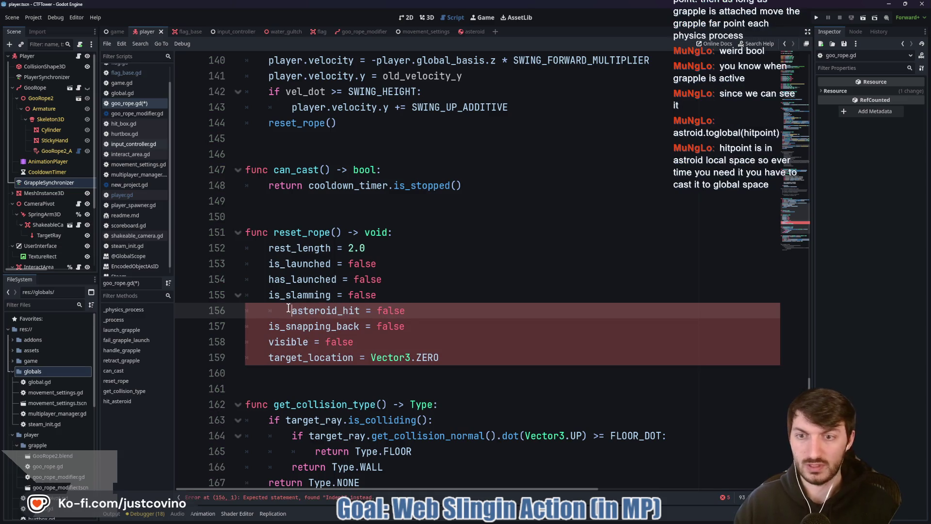
key(BackSpace)
Step: Add 'asteroid_hit_point = Vector3.ZERO' to reset_rope and save the script
click(468, 356)
text(\)
key(Return)
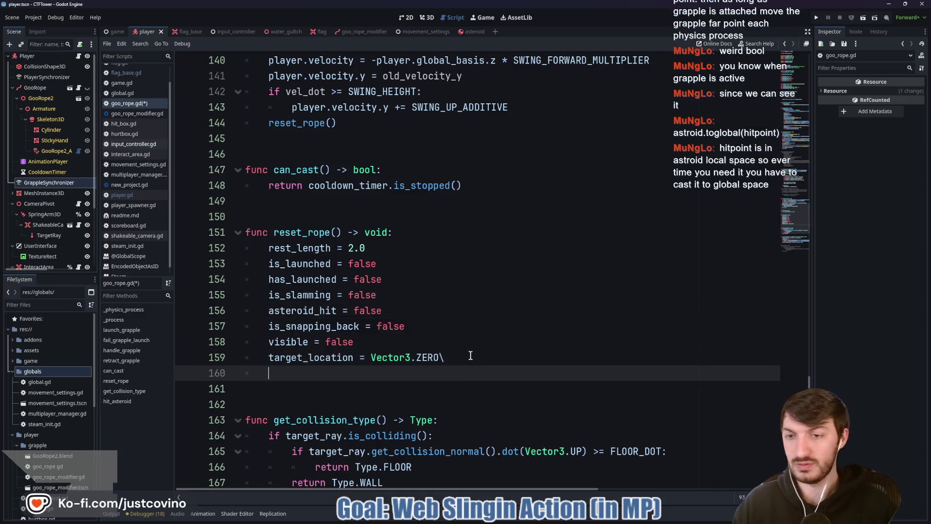
click(470, 356)
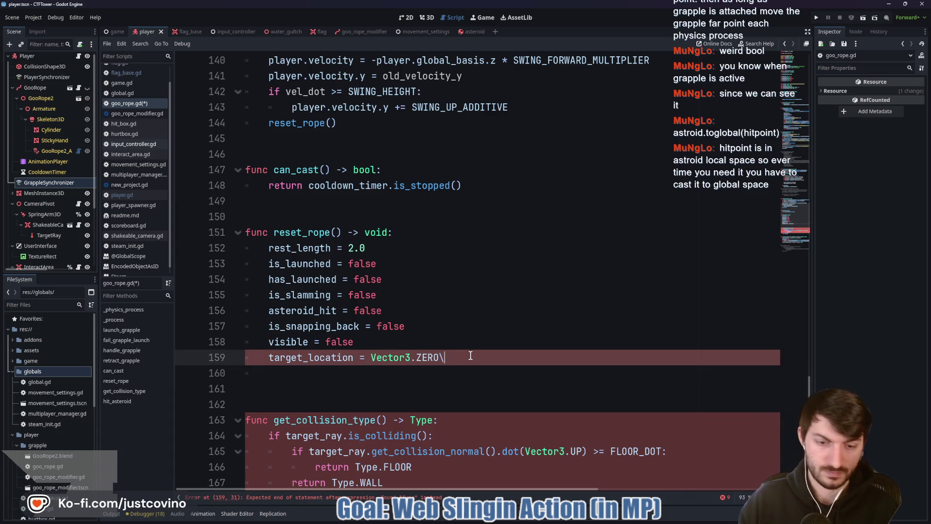
click(333, 374)
text(a)
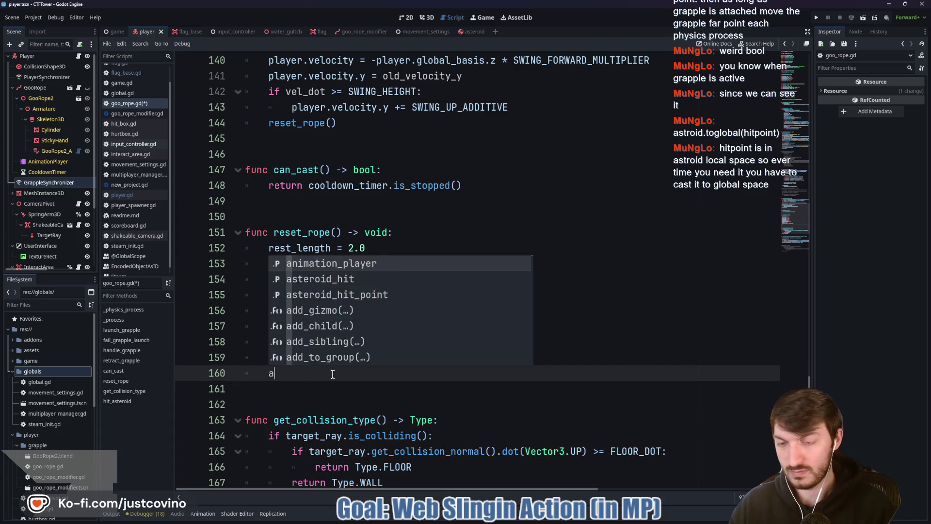
text(st)
key(Down)
key(Return)
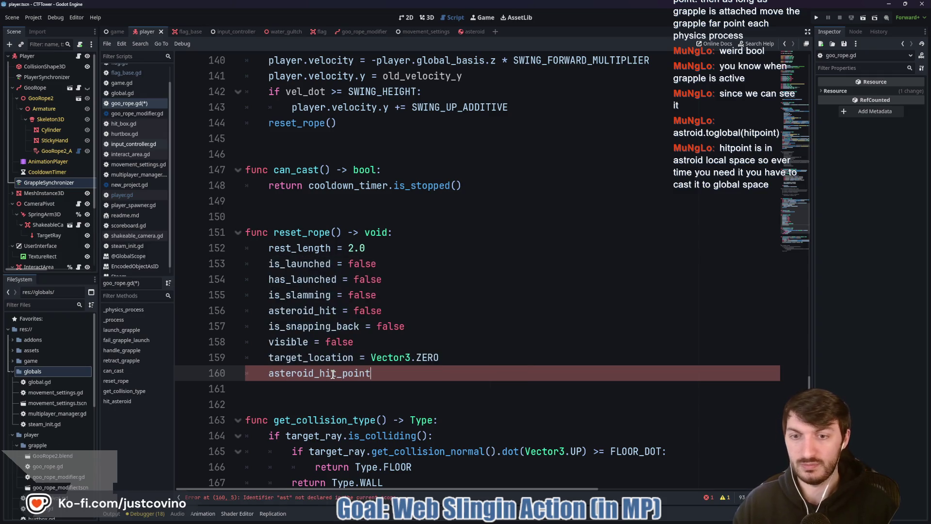
text( = )
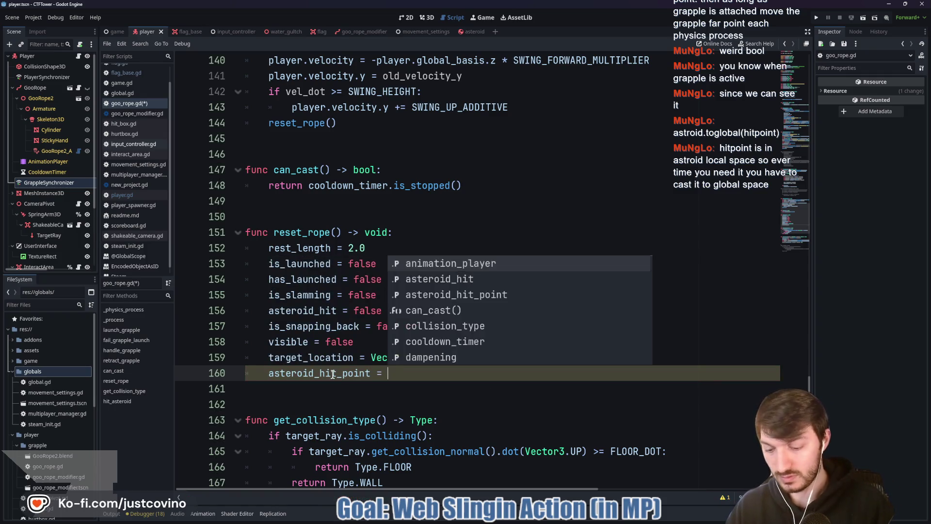
text(Vector3.ZERO)
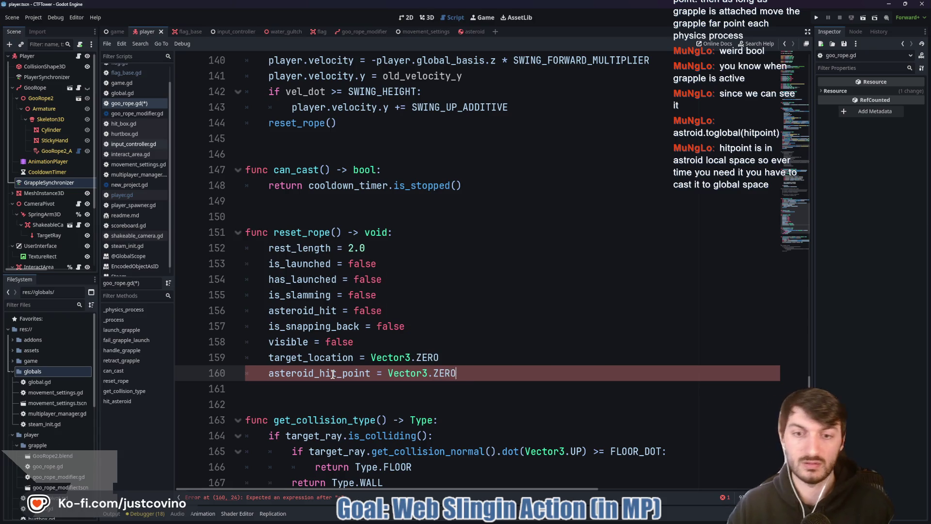
key(ctrl+s)
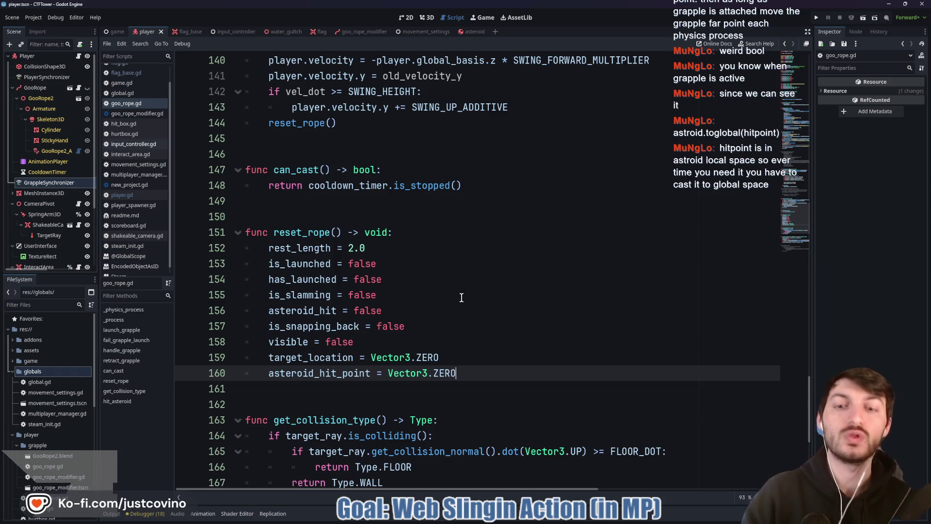
Step: Scroll back up to the asteroid_hit check in handle_grapple
scroll(414, 326, up, 6)
scroll(413, 326, down, 2)
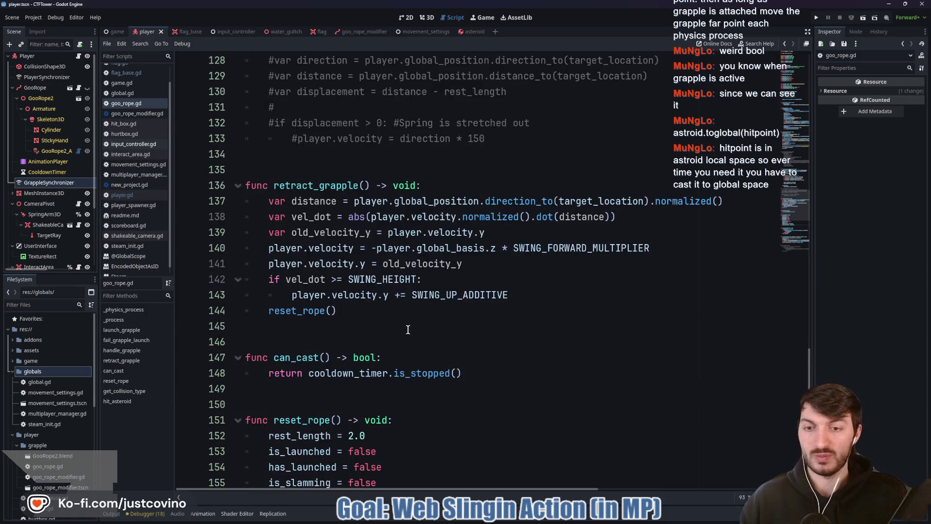
scroll(376, 327, up, 5)
scroll(376, 327, up, 2)
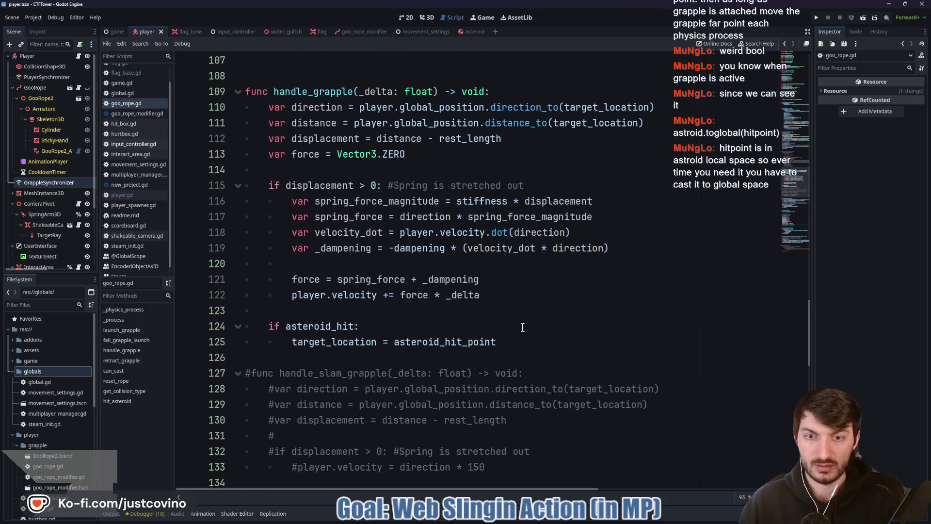
Step: Change line 125 to 'target_location = to_global(asteroid_hit_point)' and save goo_rope.gd
click(506, 340)
text(.to)
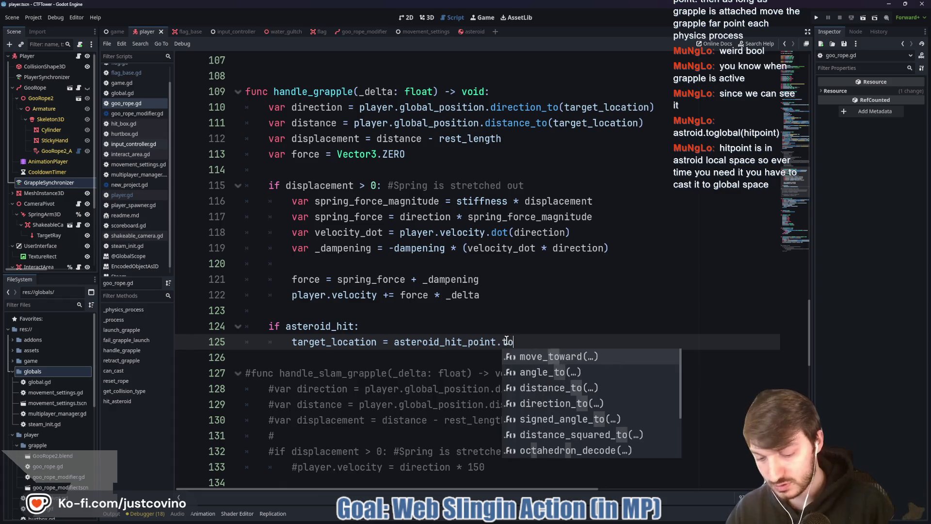
text(_global)
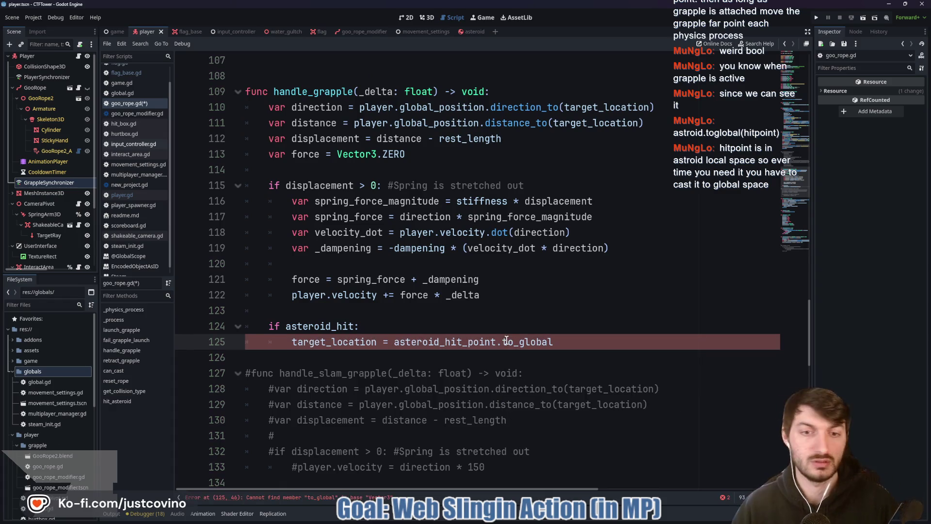
text(())
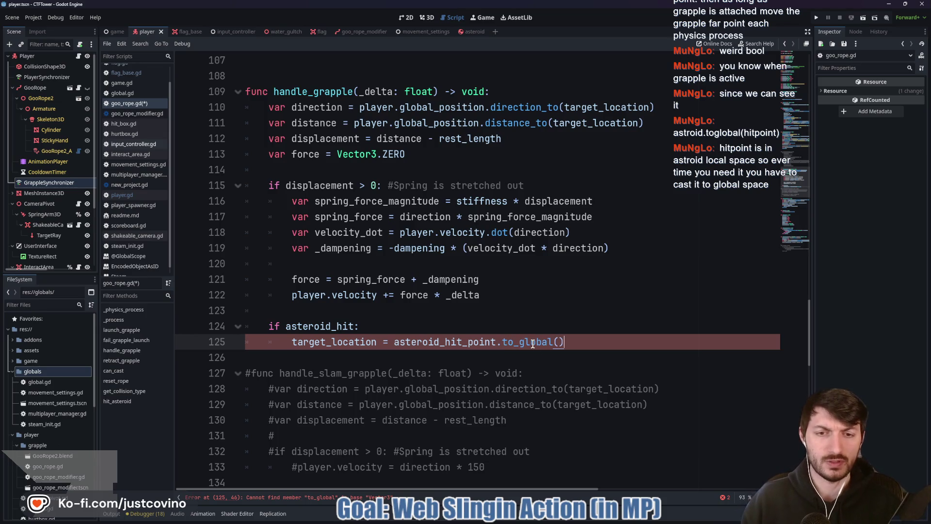
drag(600, 342, 504, 342)
key(BackSpace)
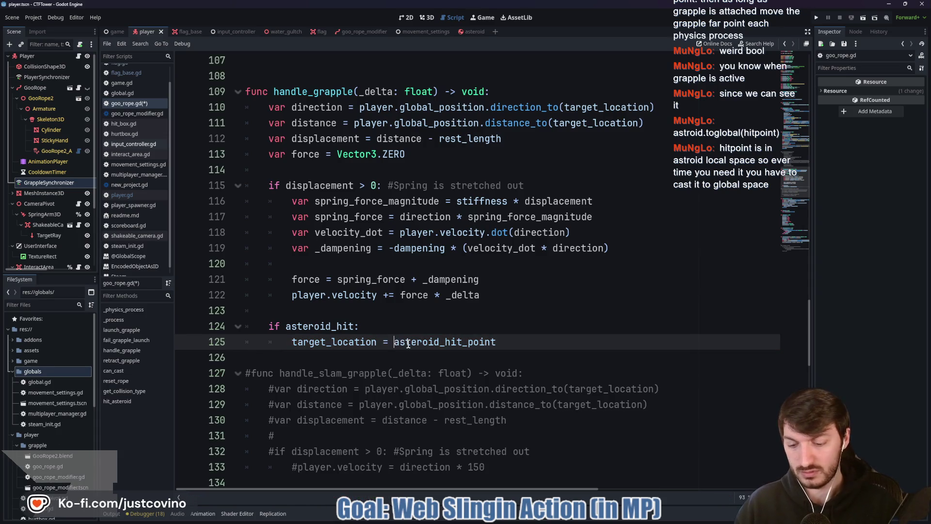
text(toglobal)
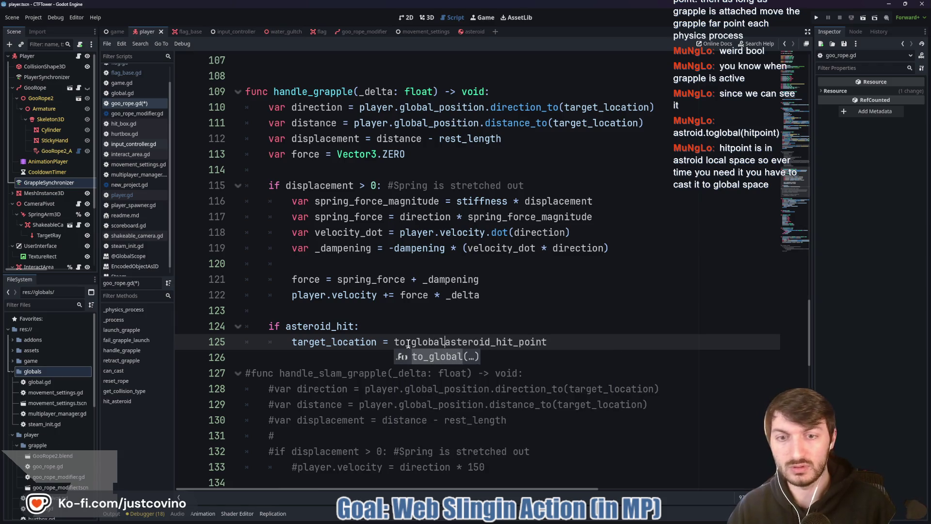
key(Return)
click(564, 341)
text())
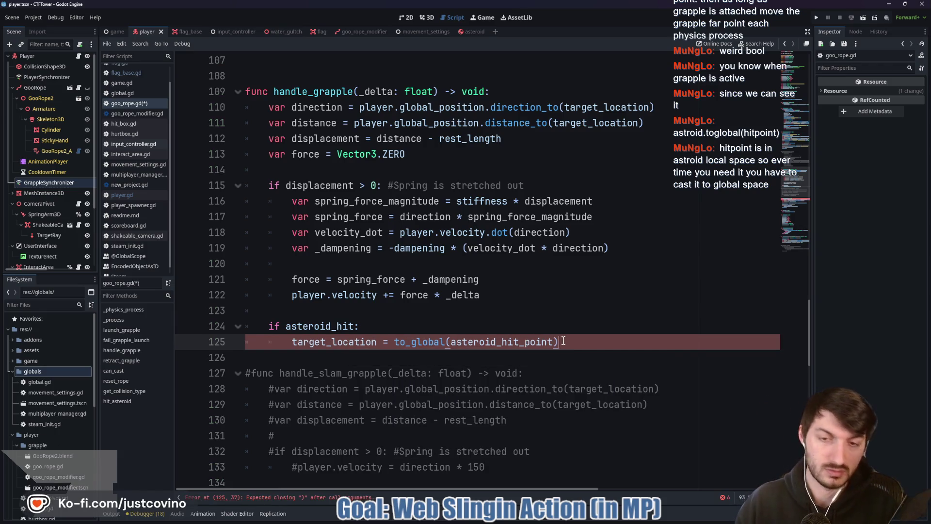
key(ctrl+s)
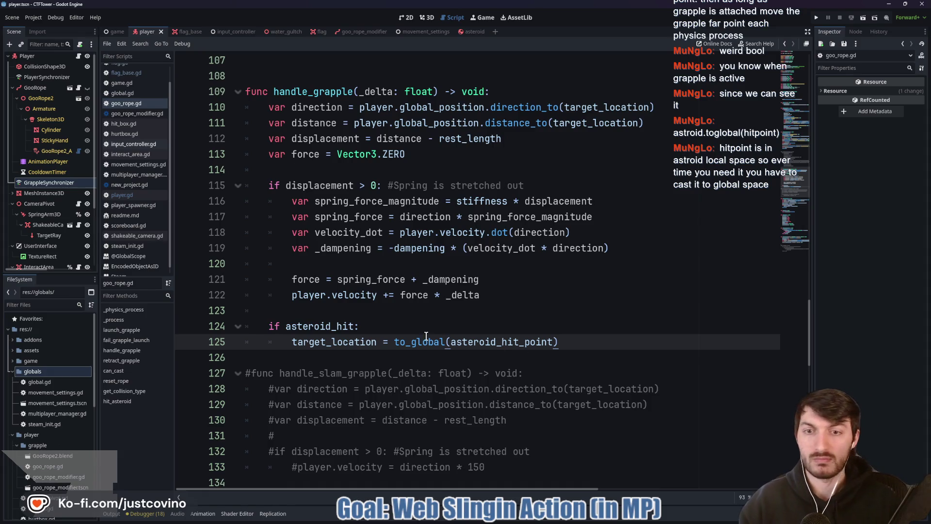
click(388, 309)
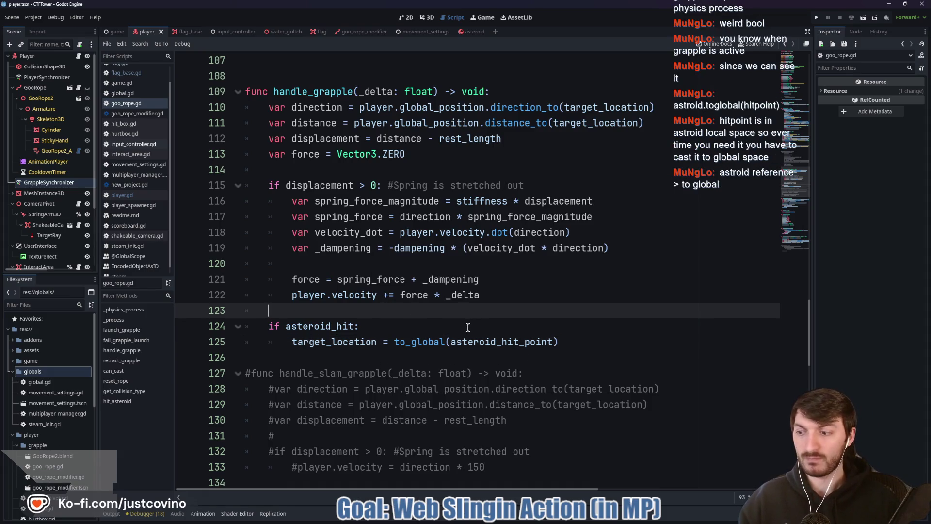
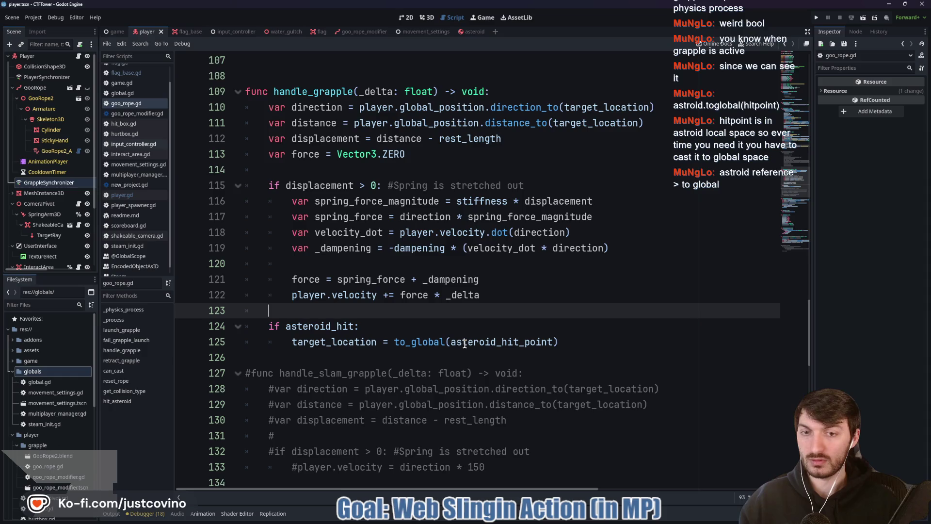
Step: Look up to_global and highlight every use of _asteroid in goo_rope.gd
click(464, 344)
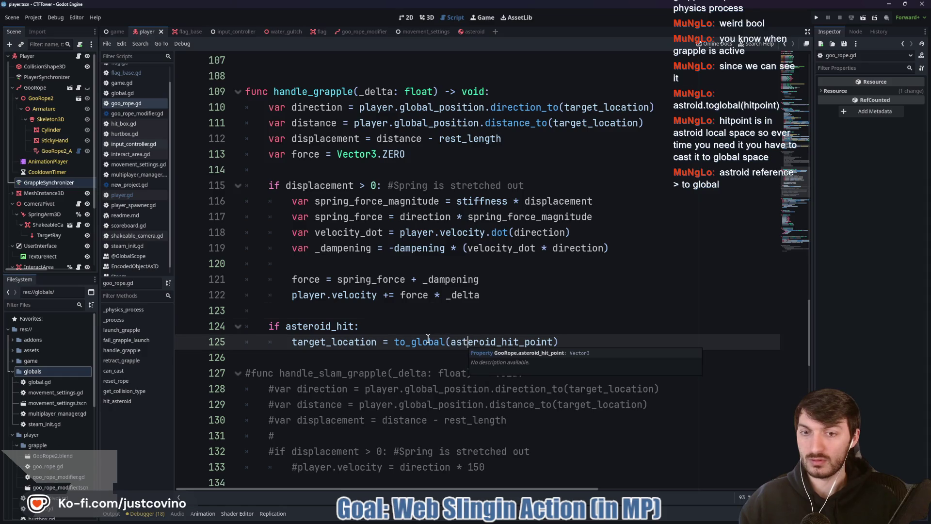
mouse_move(428, 338)
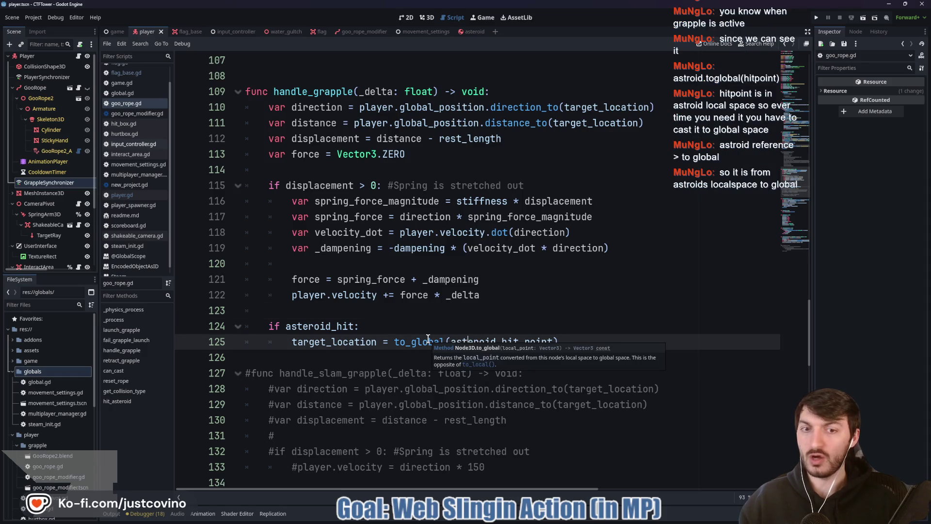
click(394, 342)
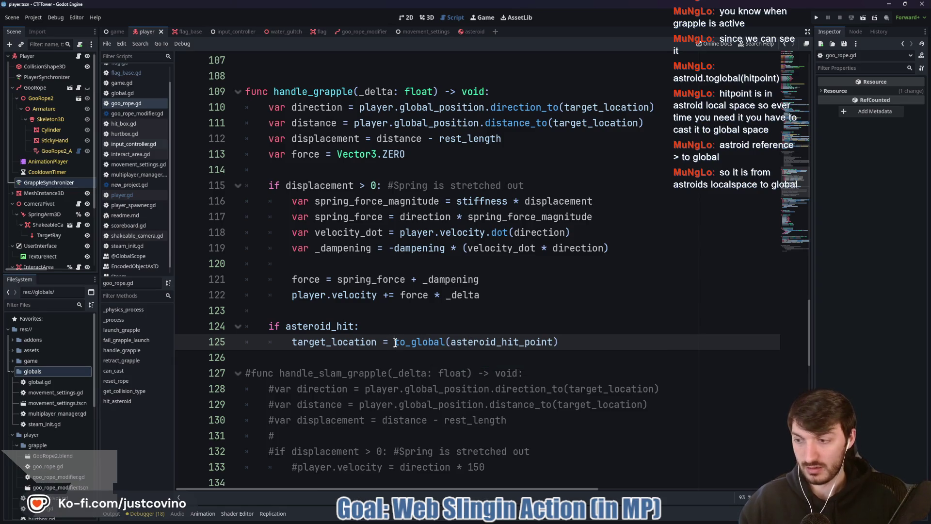
scroll(519, 328, down, 6)
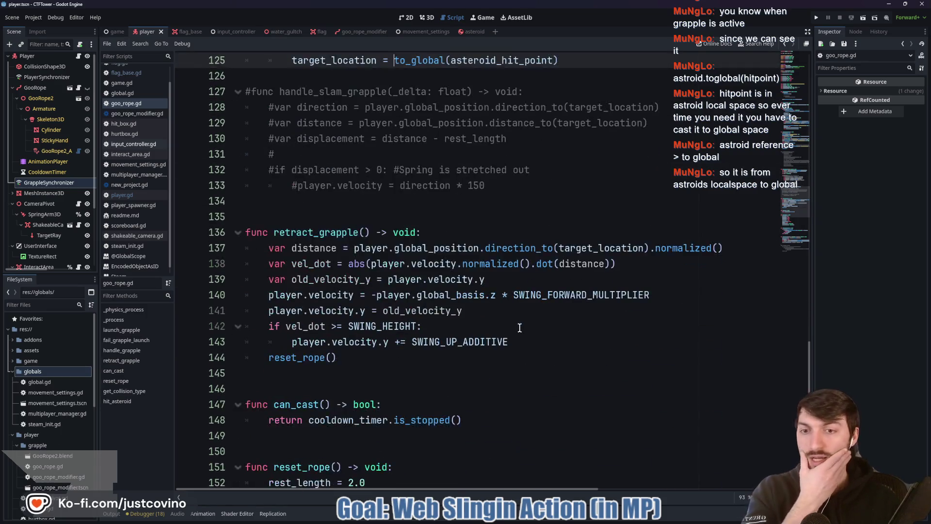
scroll(520, 327, down, 9)
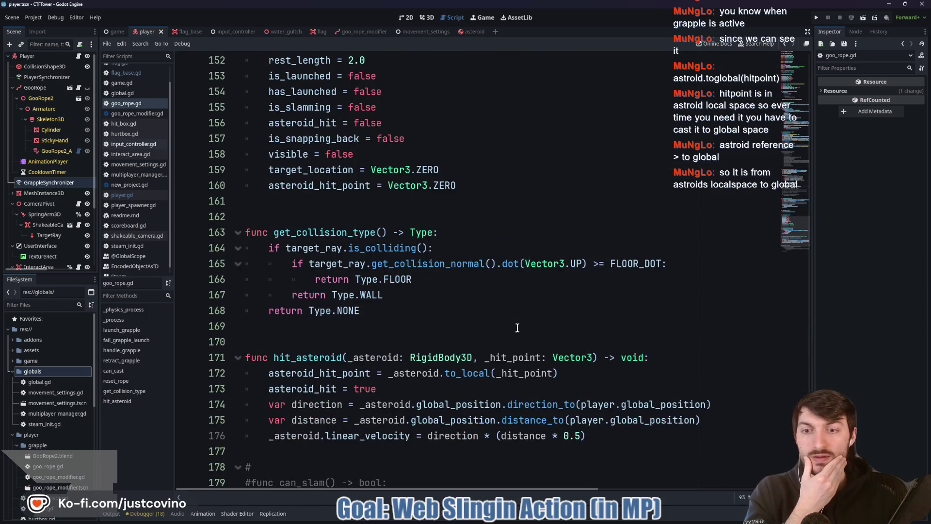
scroll(517, 329, down, 1)
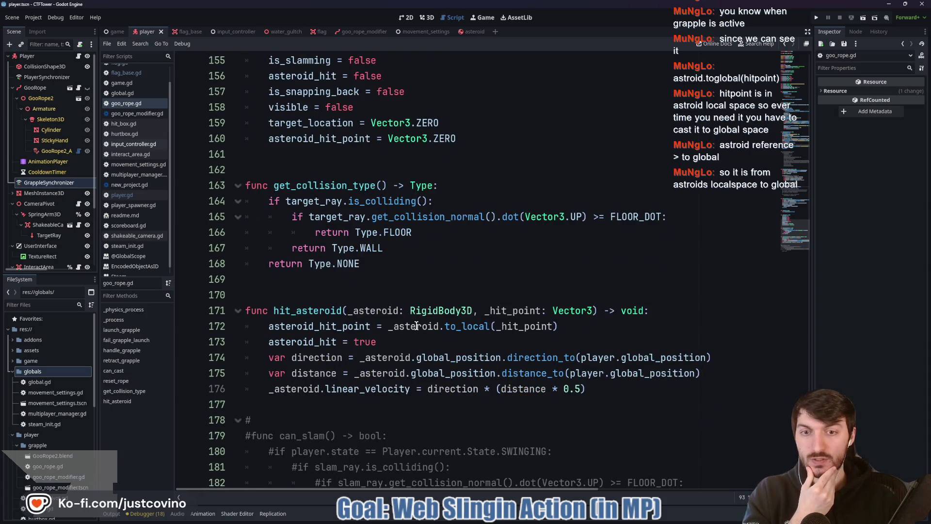
double_click(370, 315)
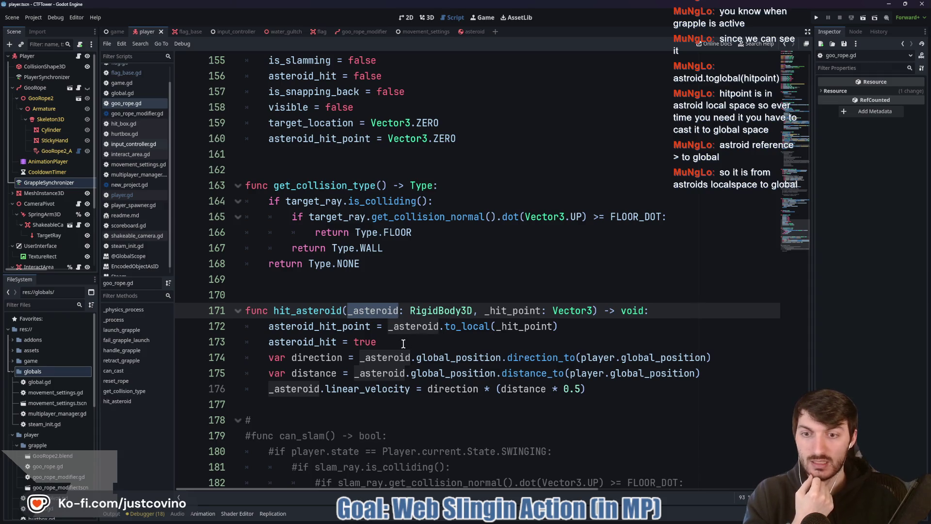
scroll(403, 344, up, 20)
scroll(405, 356, up, 20)
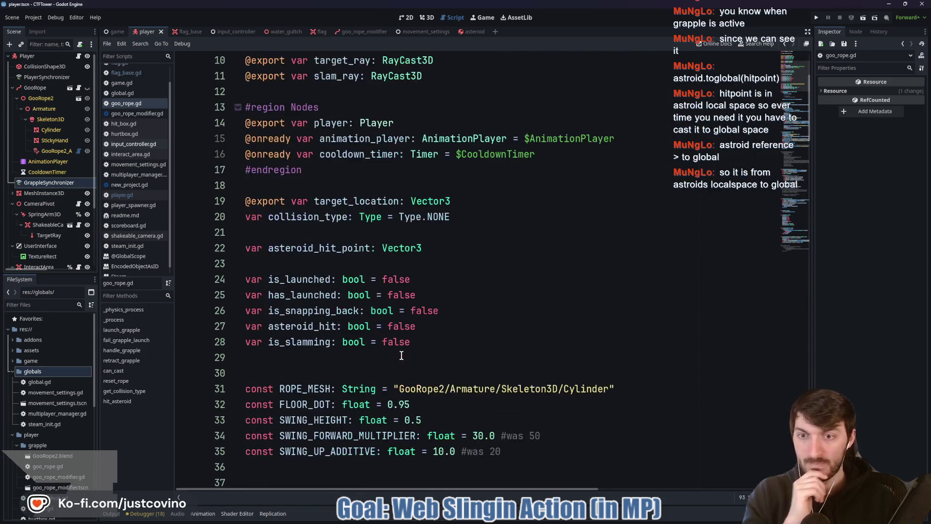
scroll(401, 351, down, 2)
scroll(325, 328, up, 3)
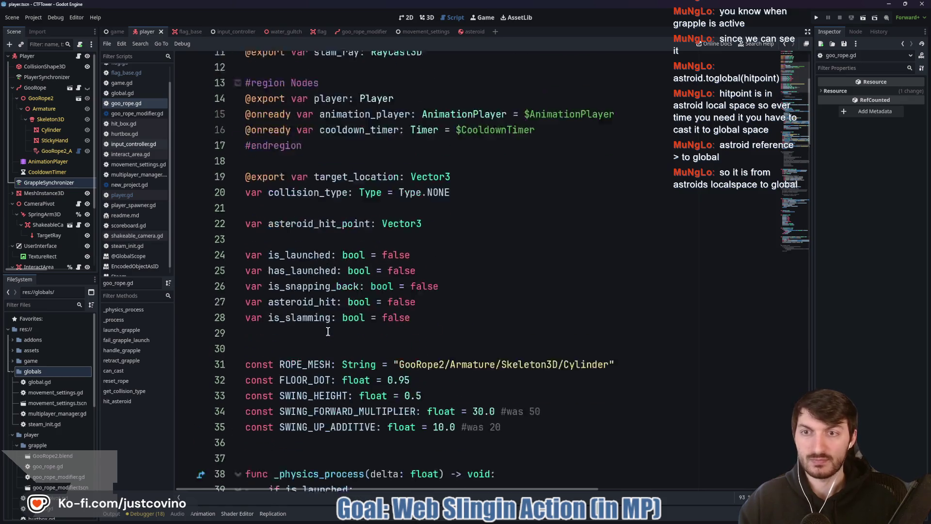
Step: Declare 'var asteroid: RigidBody3D' on a new line below asteroid_hit_point
click(448, 294)
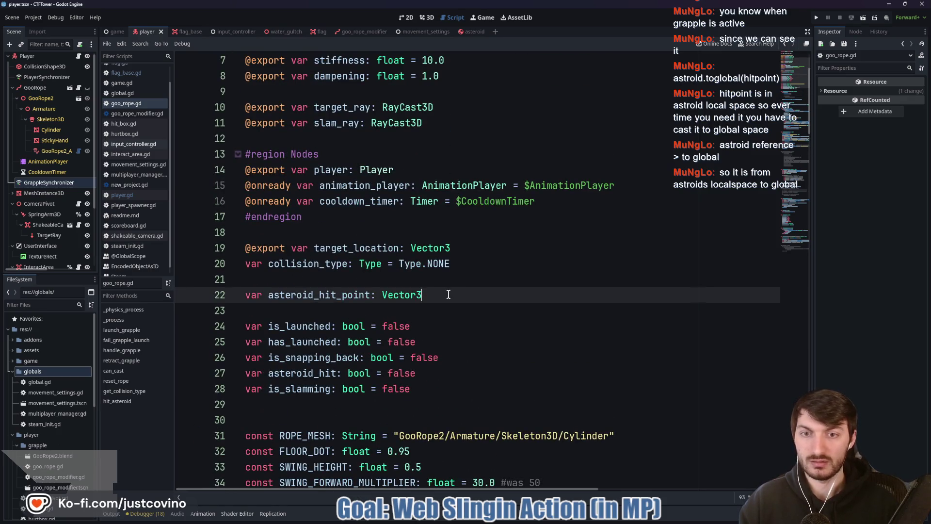
key(Return)
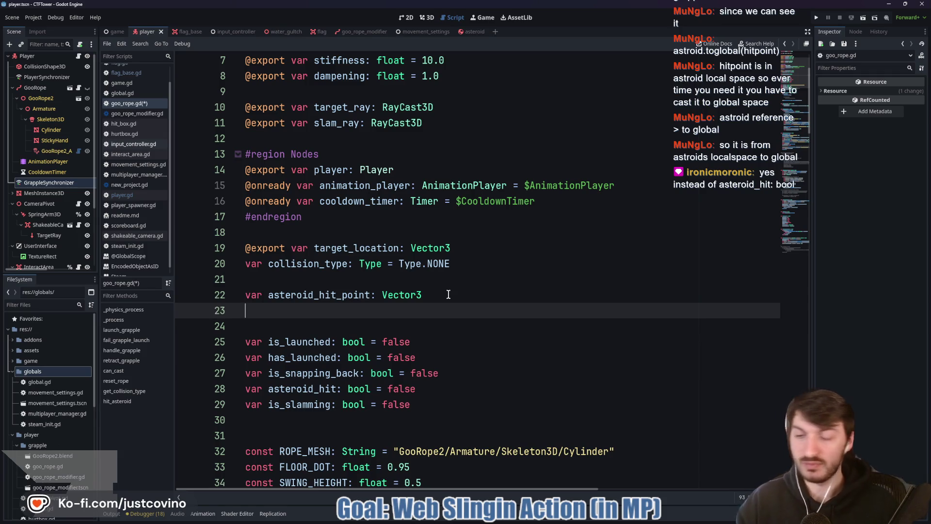
text(var)
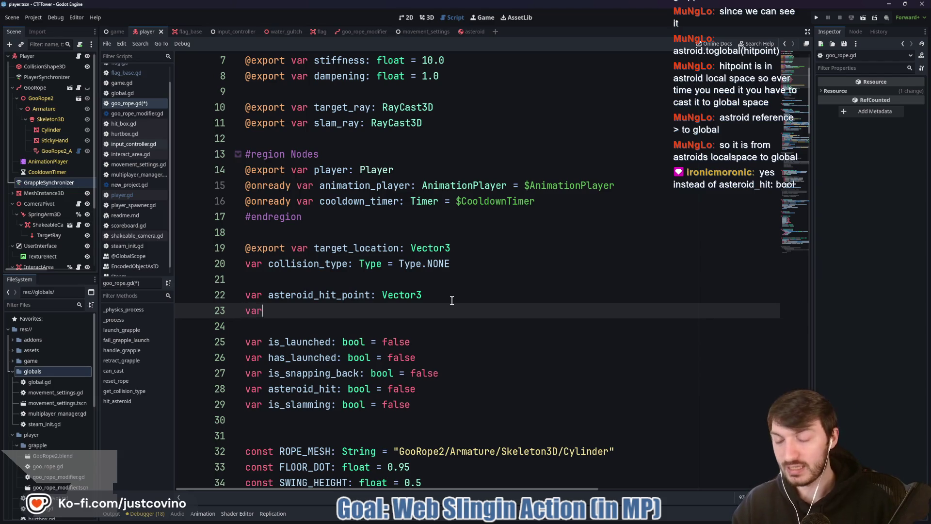
text( asteroid)
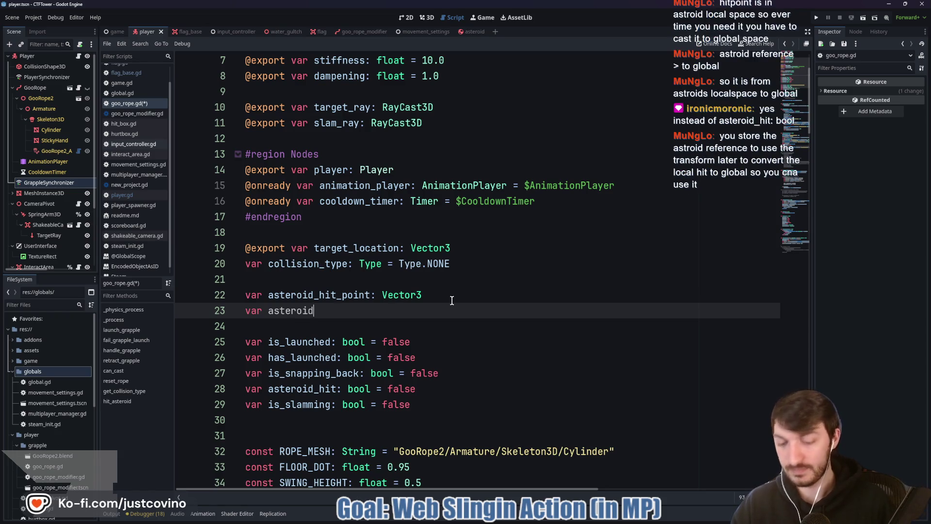
text(: RigidBo)
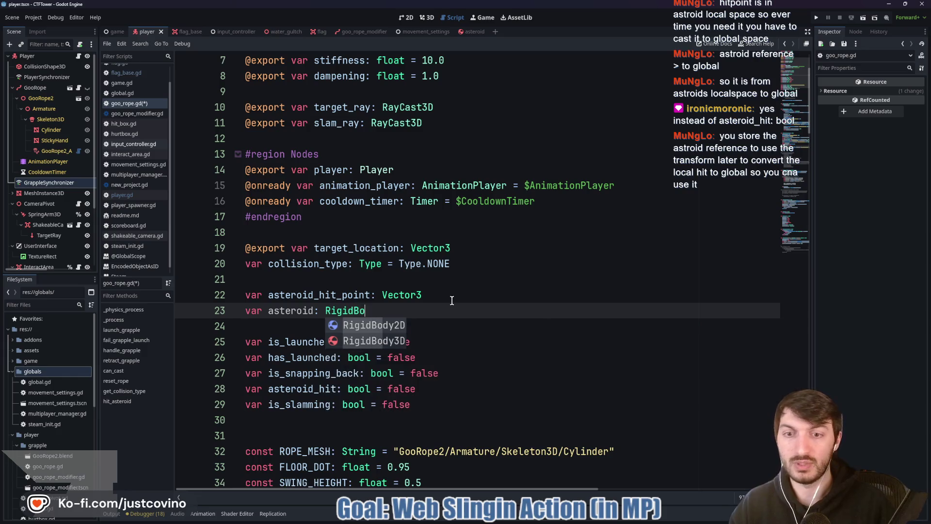
key(Down)
key(Return)
click(432, 319)
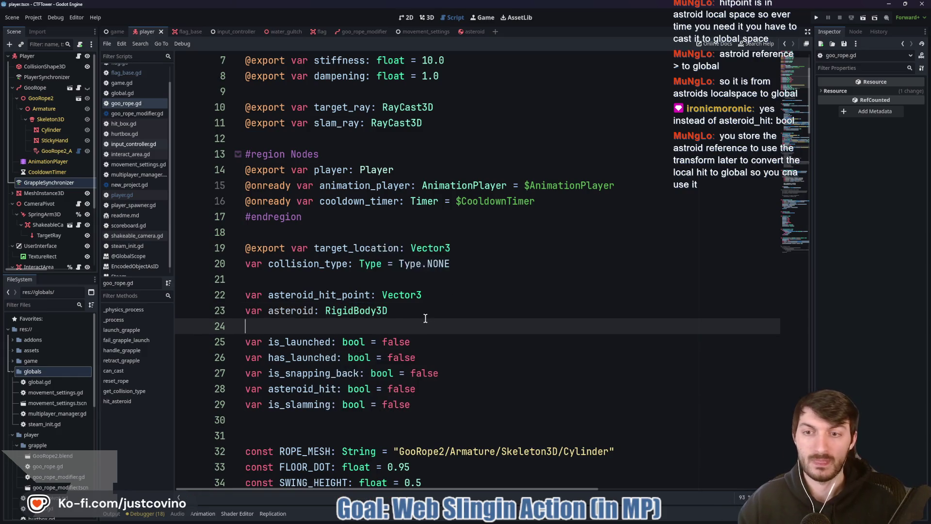
Step: Find the hit_asteroid function and place the caret after its signature
scroll(425, 318, down, 10)
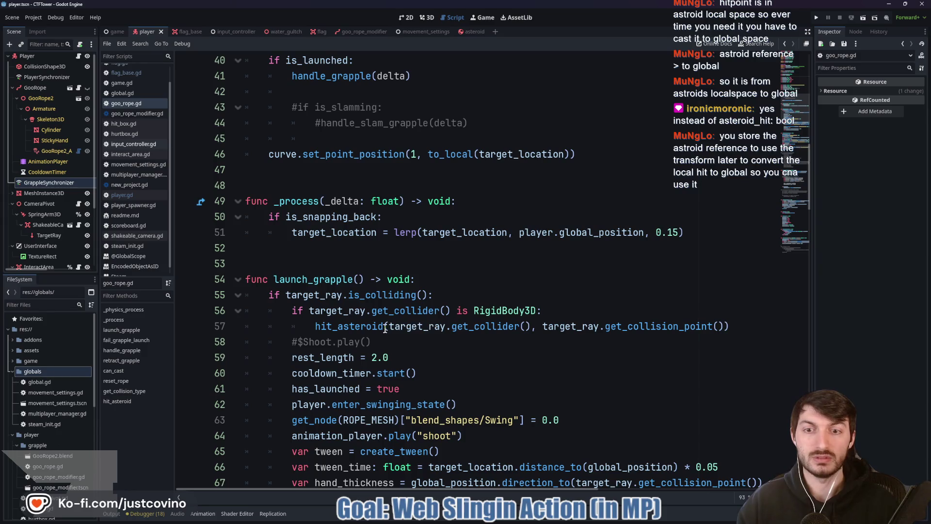
scroll(439, 321, down, 1)
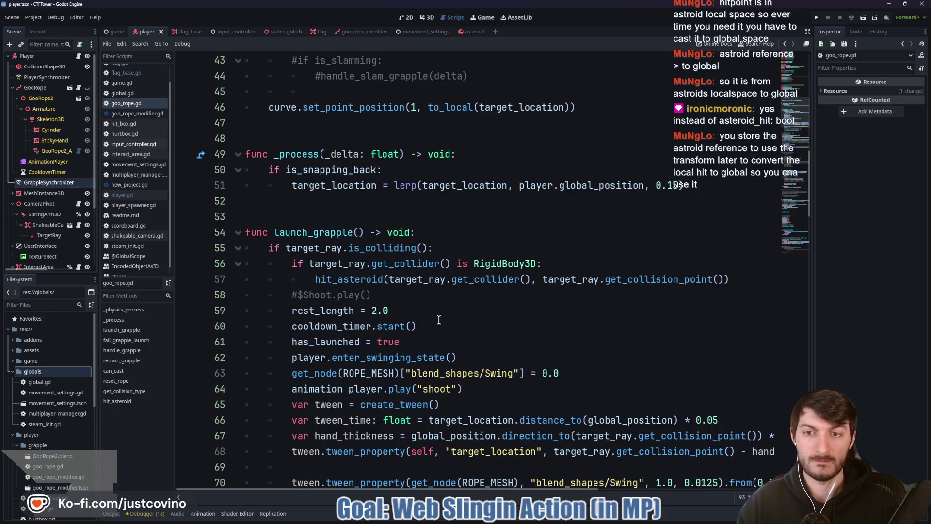
double_click(361, 280)
scroll(503, 308, down, 20)
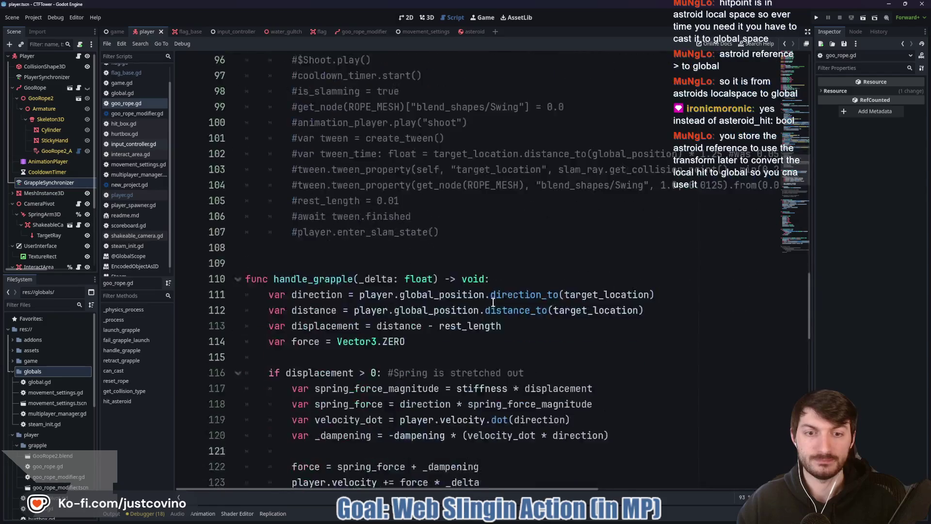
scroll(487, 300, down, 5)
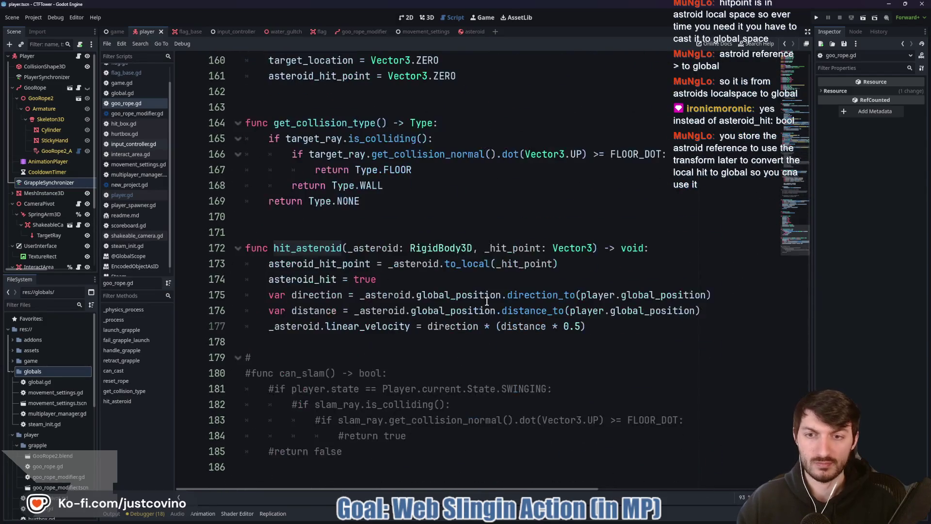
click(367, 264)
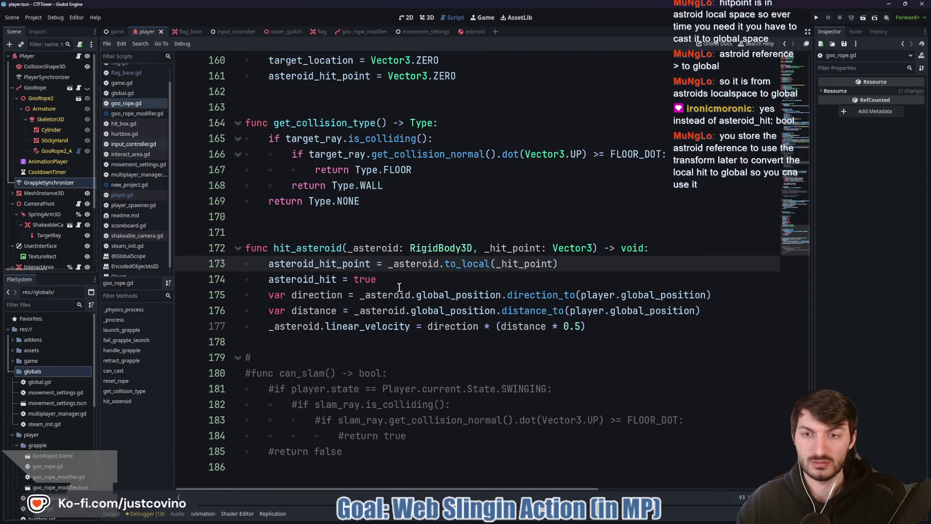
click(657, 248)
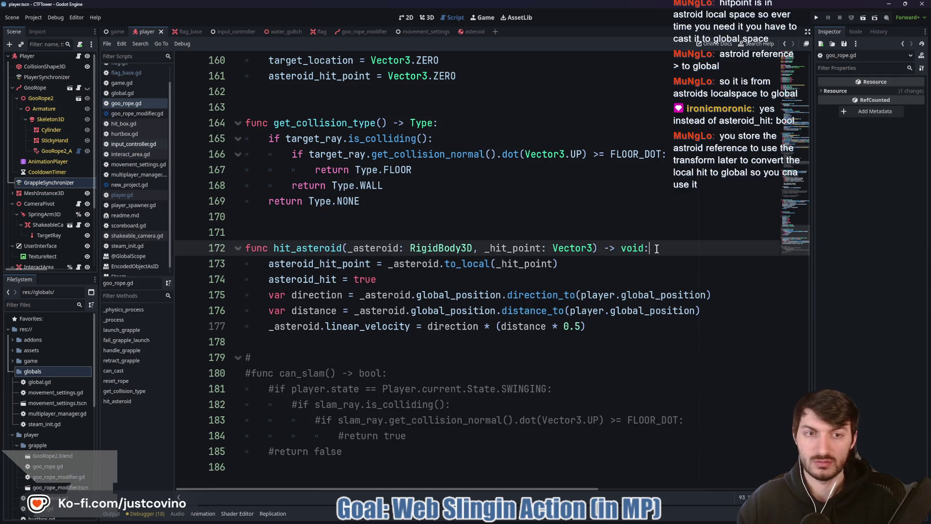
Step: Store the hit body with 'asteroid = _asteroid' at the top of hit_asteroid, and save
key(Return)
text(ast)
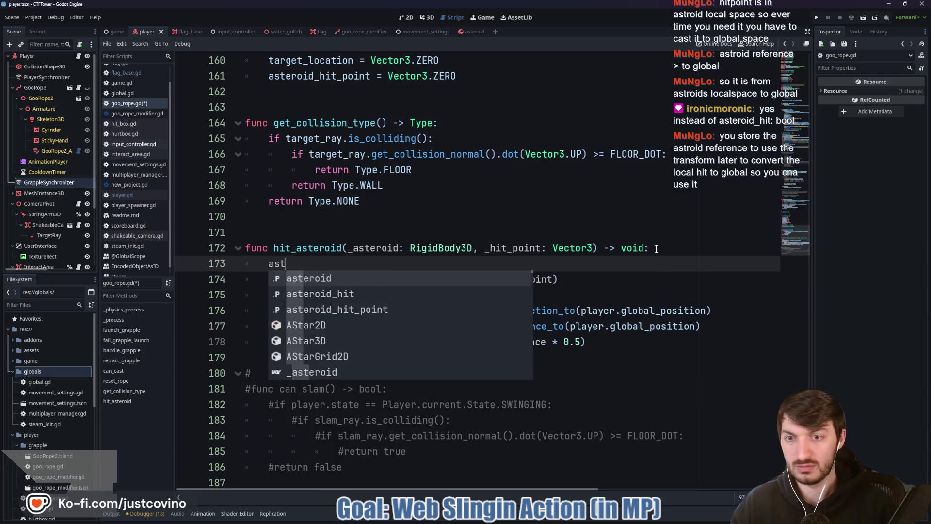
text(eroid = _as)
key(Return)
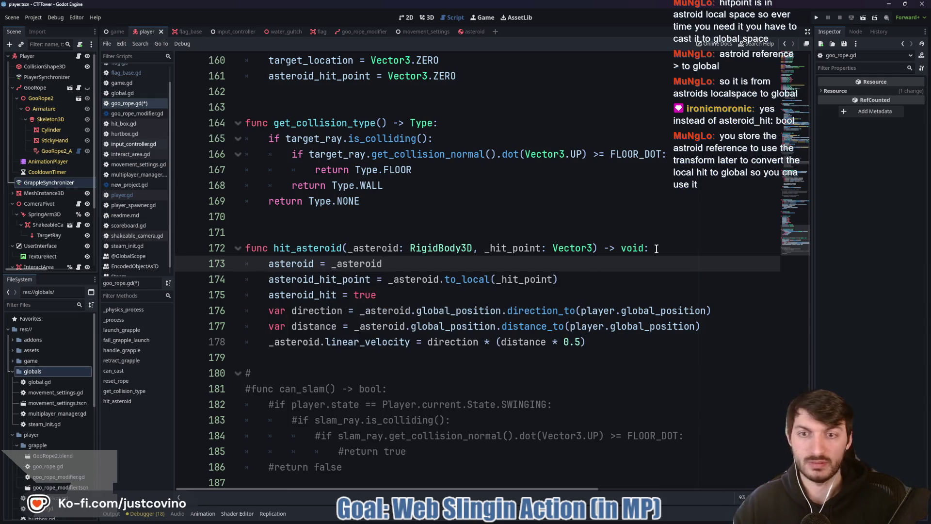
key(ctrl+s)
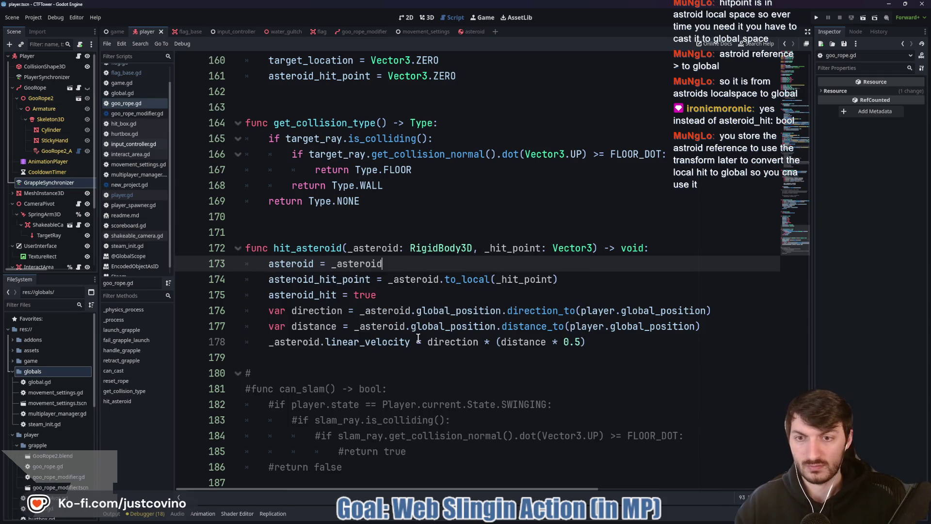
Step: Delete the 'asteroid_hit = true' line and the 'asteroid_hit = false' line in reset_rope
click(394, 295)
drag(395, 295, 231, 294)
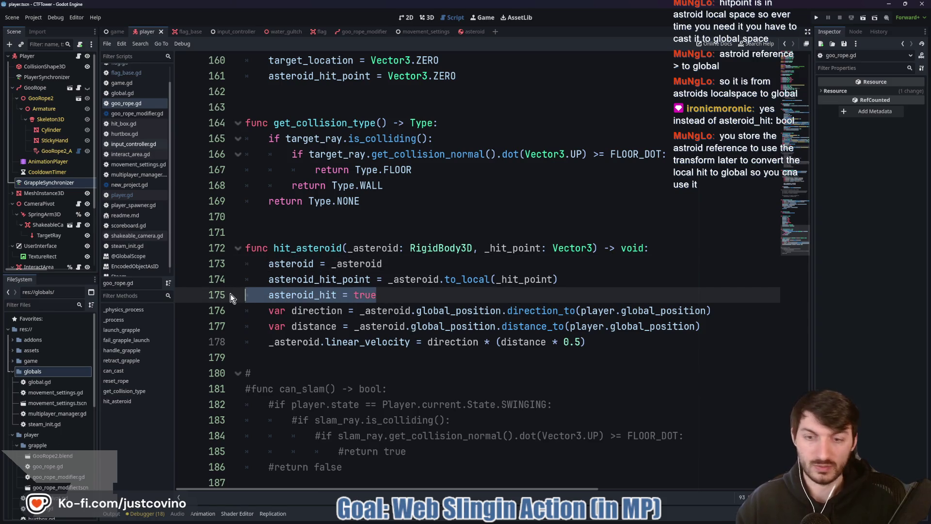
key(BackSpace)
key(BackSpace)
scroll(386, 304, up, 6)
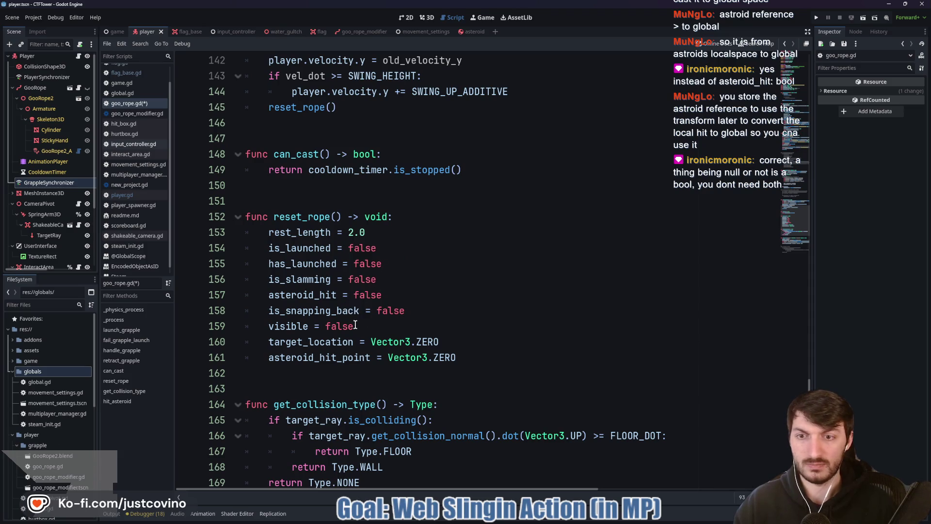
drag(393, 295, 232, 295)
key(BackSpace)
key(BackSpace)
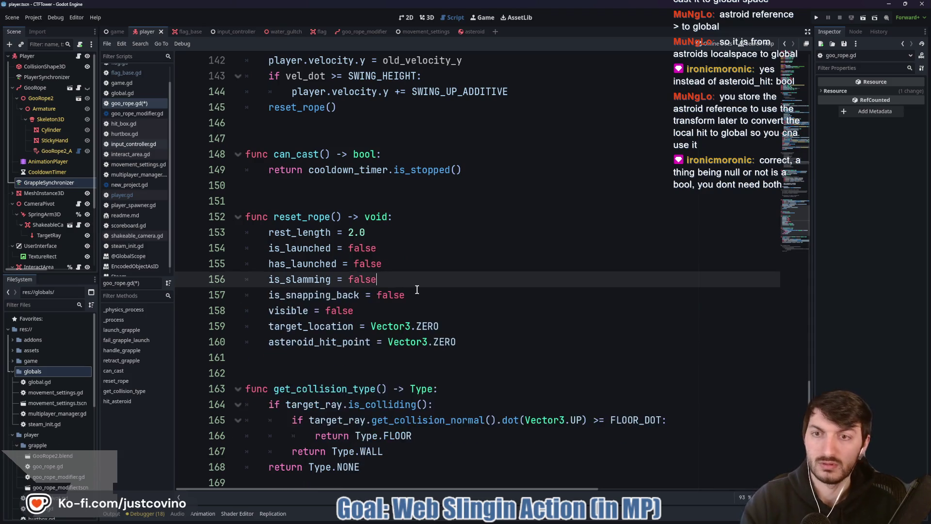
scroll(418, 294, up, 6)
scroll(346, 357, up, 6)
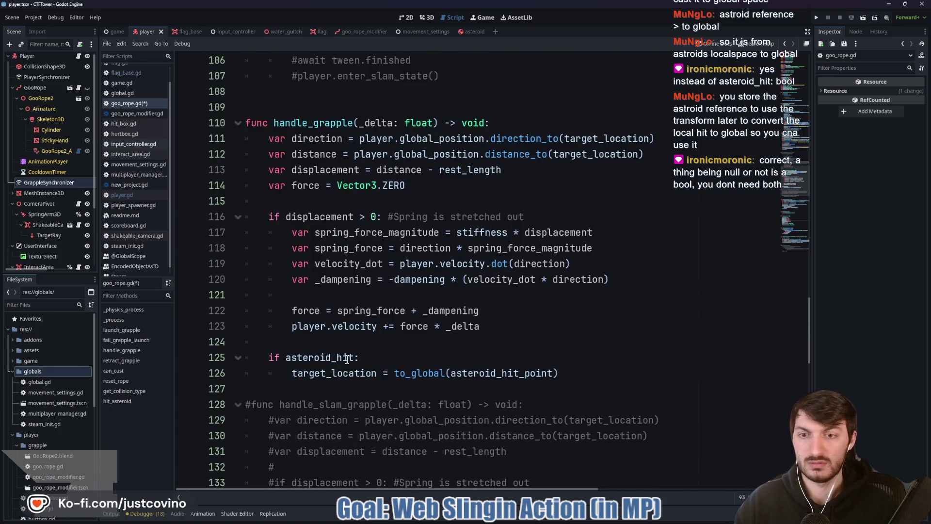
Step: Change the condition to 'if asteroid:' and call 'asteroid.to_global(asteroid_hit_point)', then save
click(353, 357)
key(BackSpace)
key(BackSpace)
key(BackSpace)
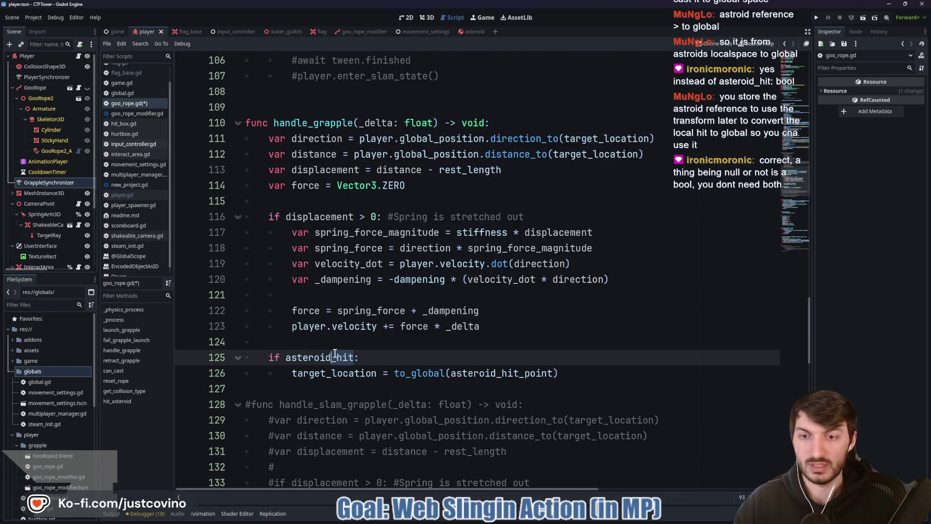
key(ctrl+s)
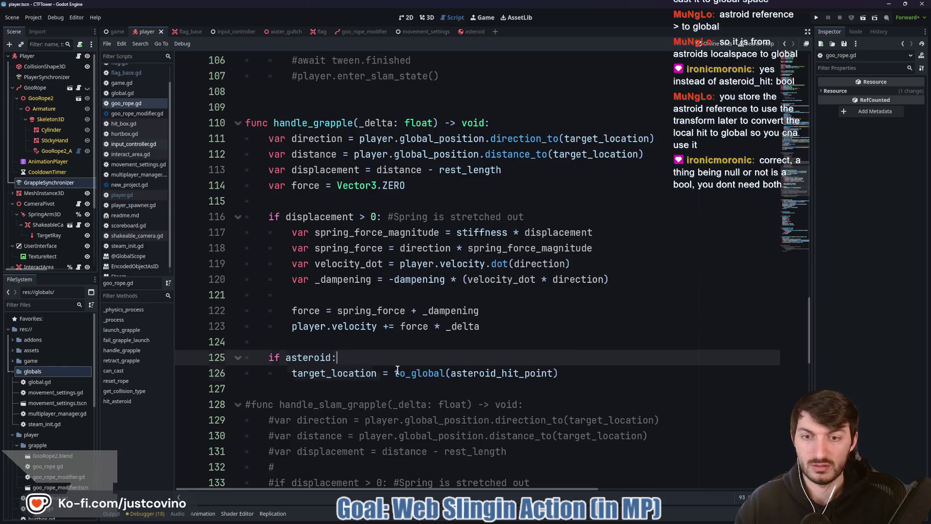
click(394, 372)
text(asteroid.)
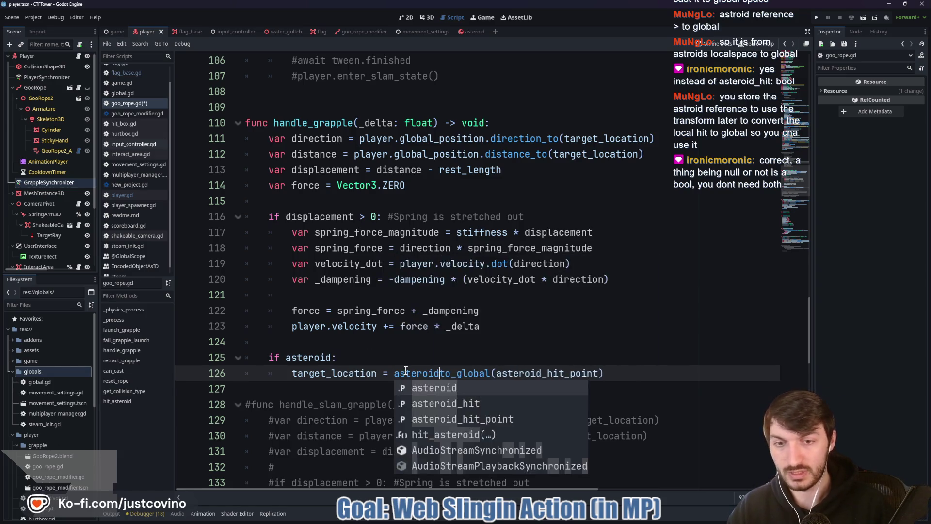
key(ctrl+s)
scroll(406, 369, up, 15)
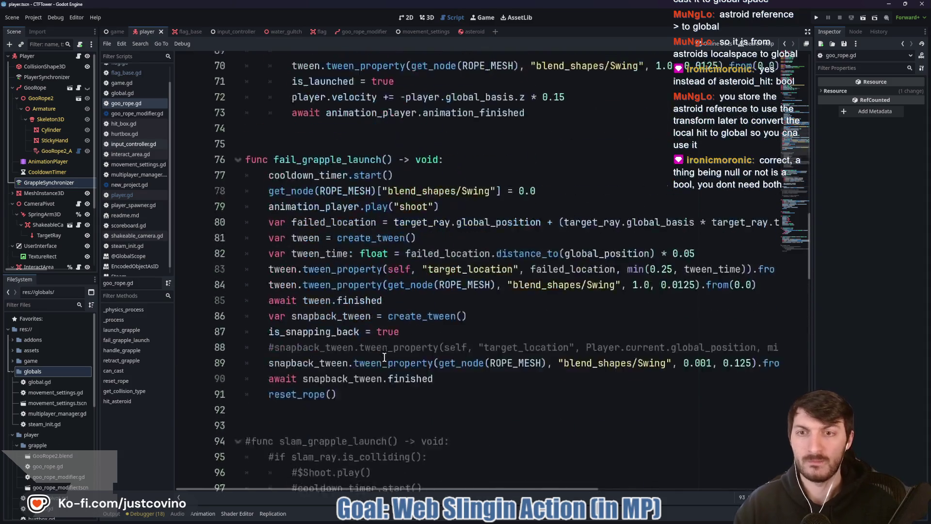
scroll(385, 356, up, 10)
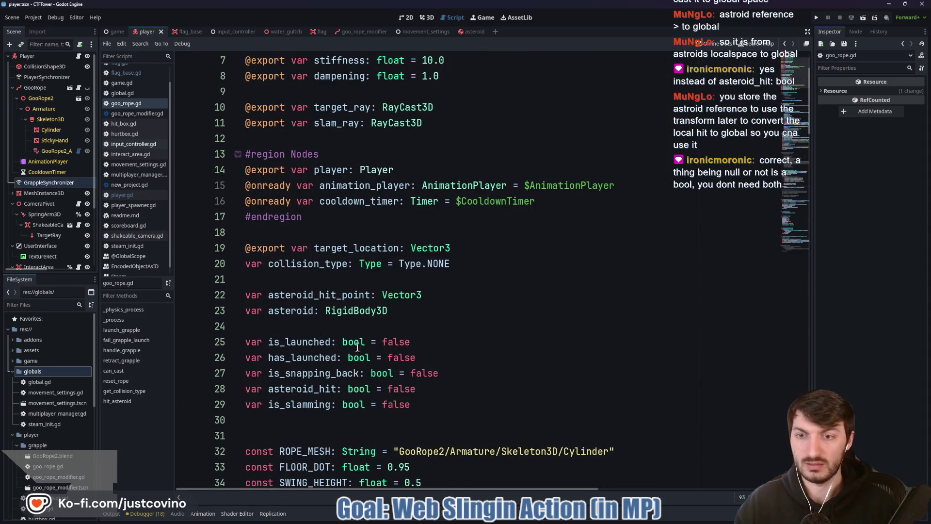
Step: Delete the 'var asteroid_hit: bool = false' declaration and scroll back down the script
triple_click(232, 392)
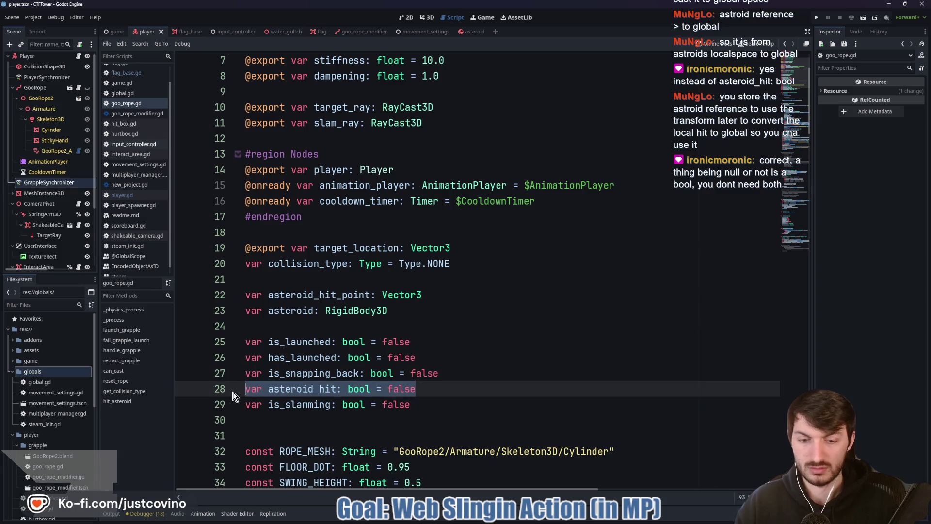
key(BackSpace)
key(BackSpace)
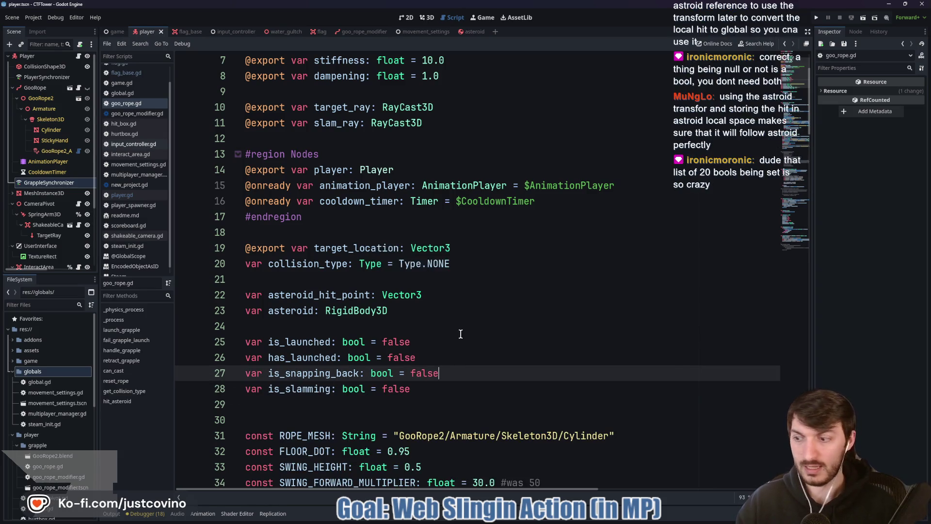
scroll(450, 342, down, 4)
scroll(450, 341, down, 5)
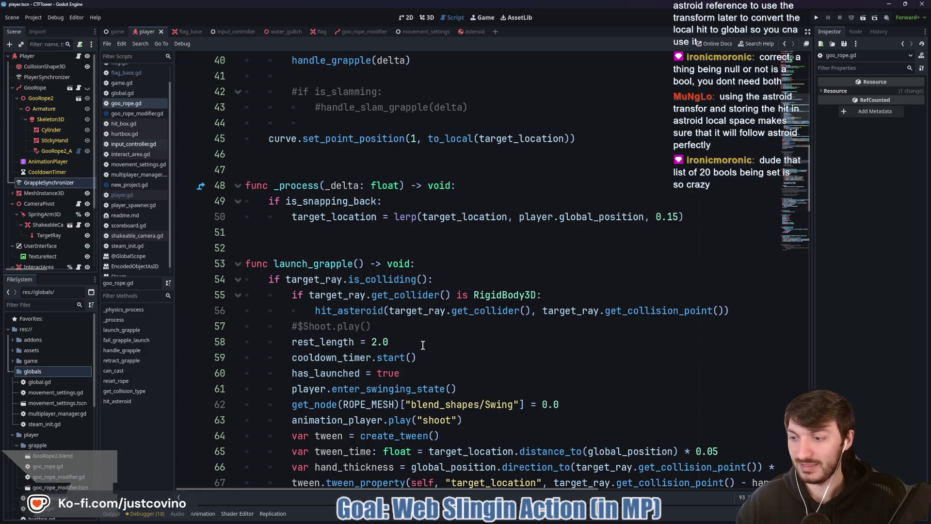
scroll(421, 348, down, 10)
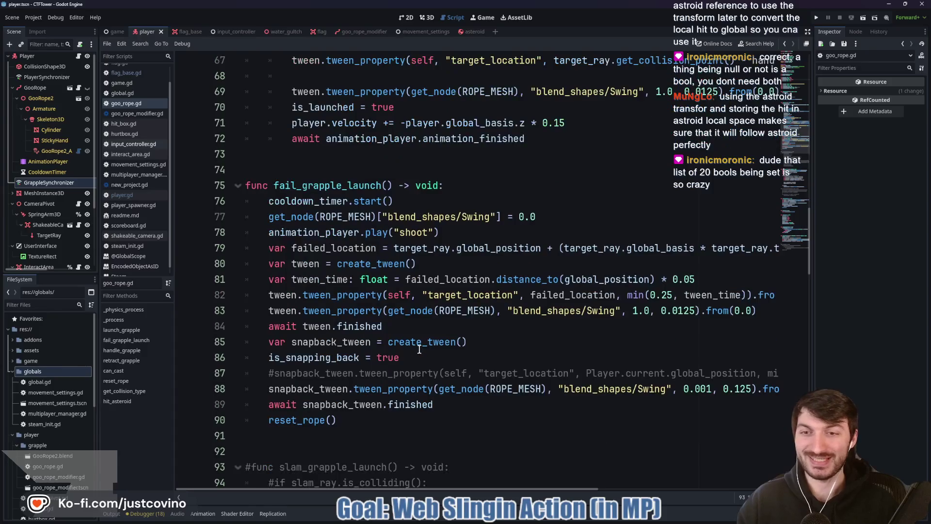
scroll(417, 350, down, 5)
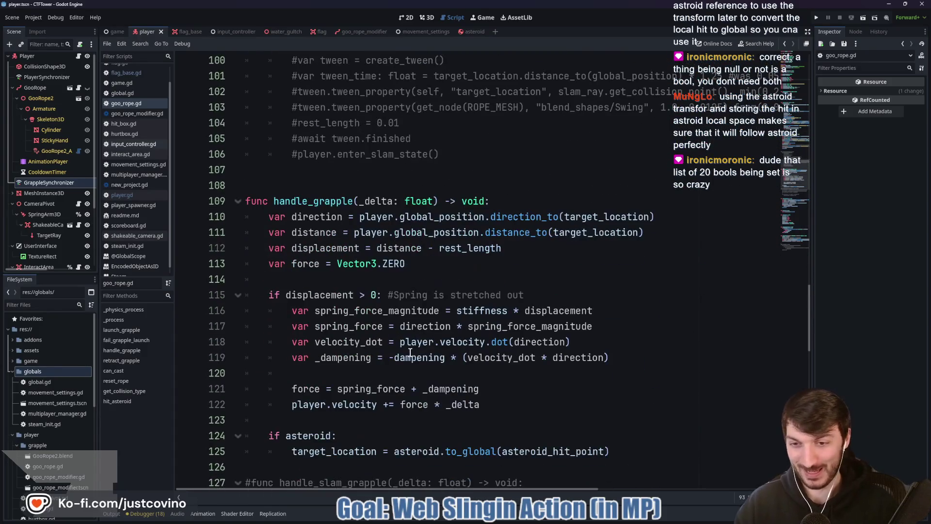
scroll(408, 352, down, 1)
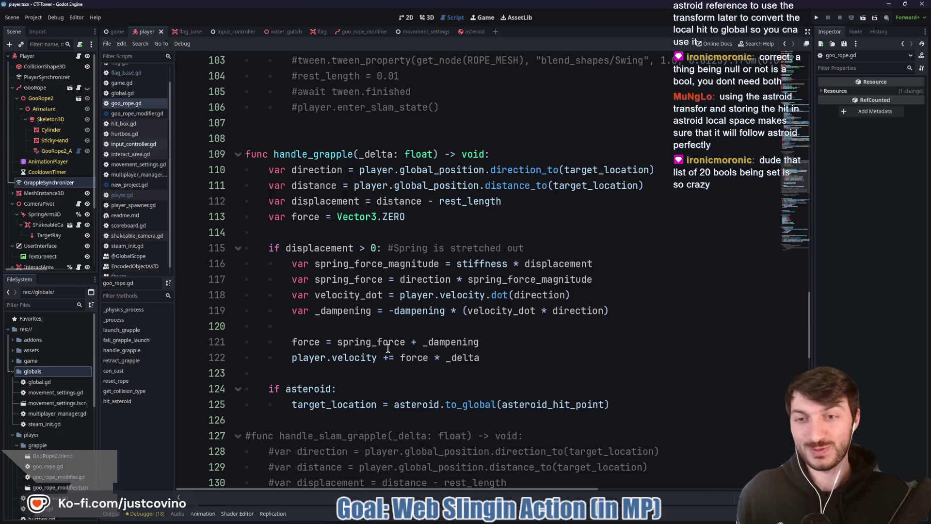
scroll(359, 332, down, 1)
scroll(369, 301, down, 5)
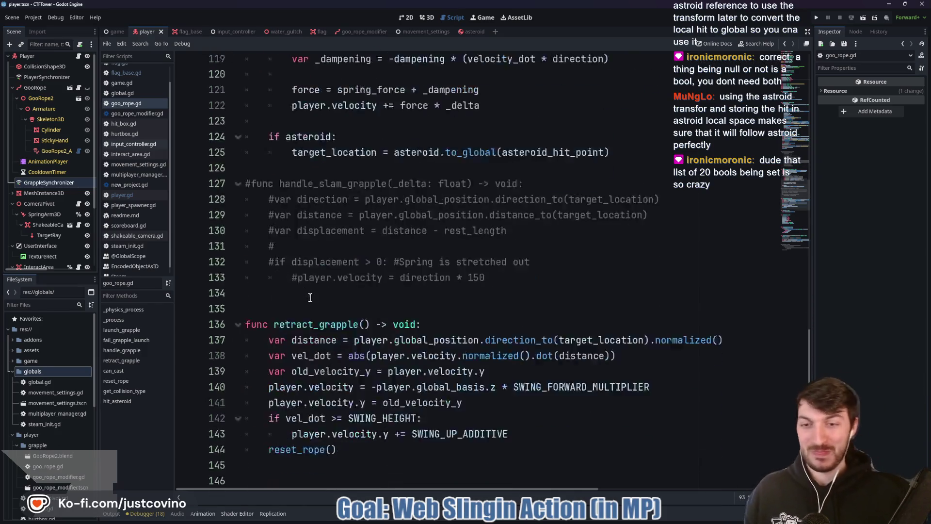
scroll(396, 320, down, 3)
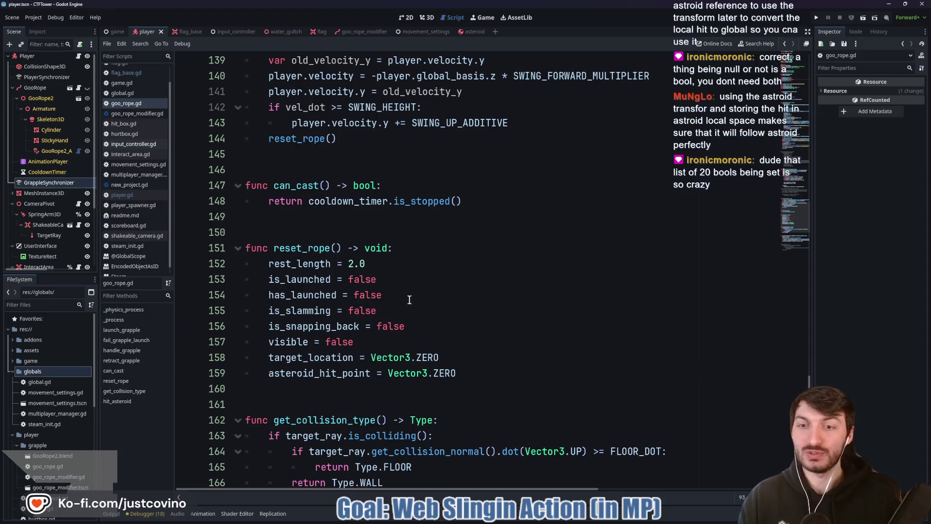
Step: Add 'asteroid = null' after 'visible = false' in reset_rope and save the script
click(396, 337)
key(Return)
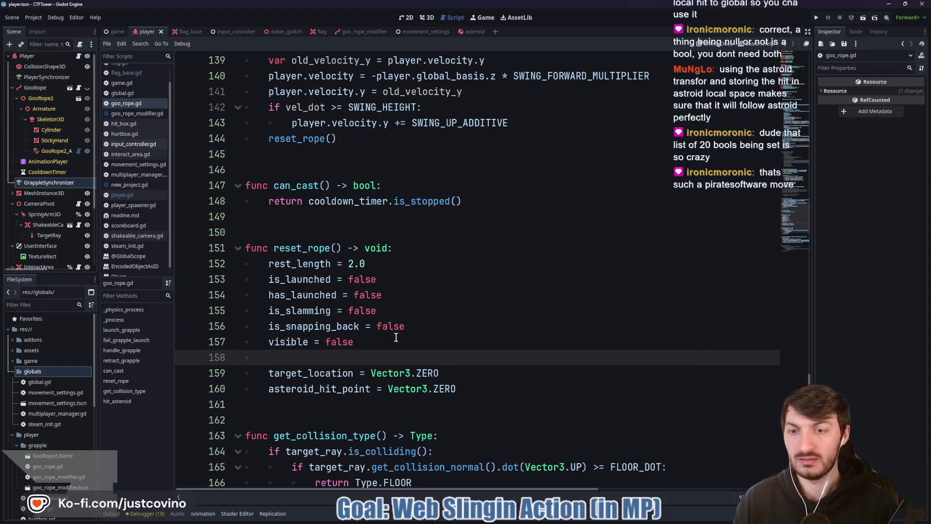
text(asteroid )
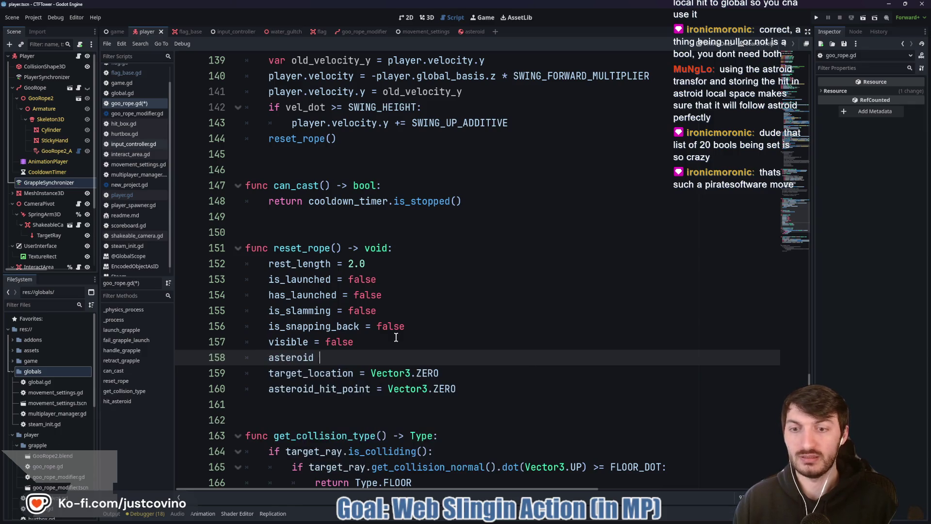
text(= null)
key(Escape)
key(ctrl+s)
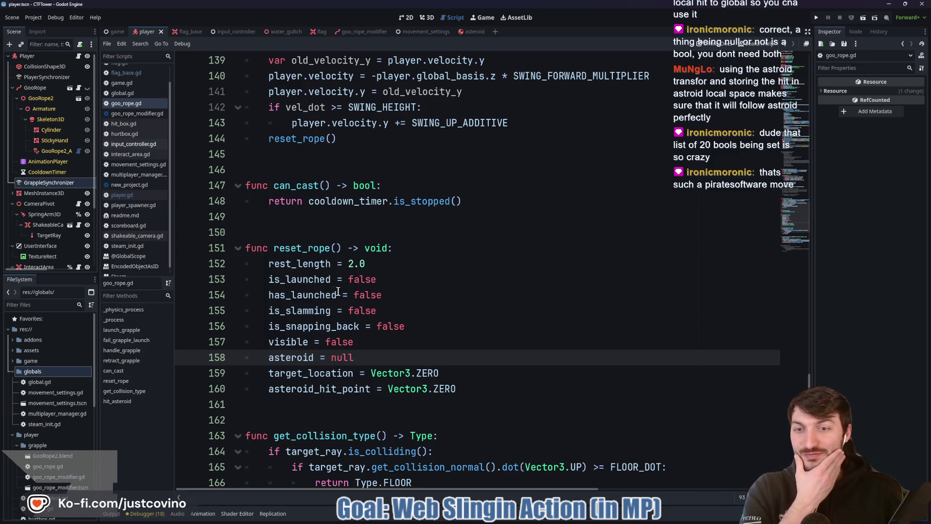
double_click(313, 279)
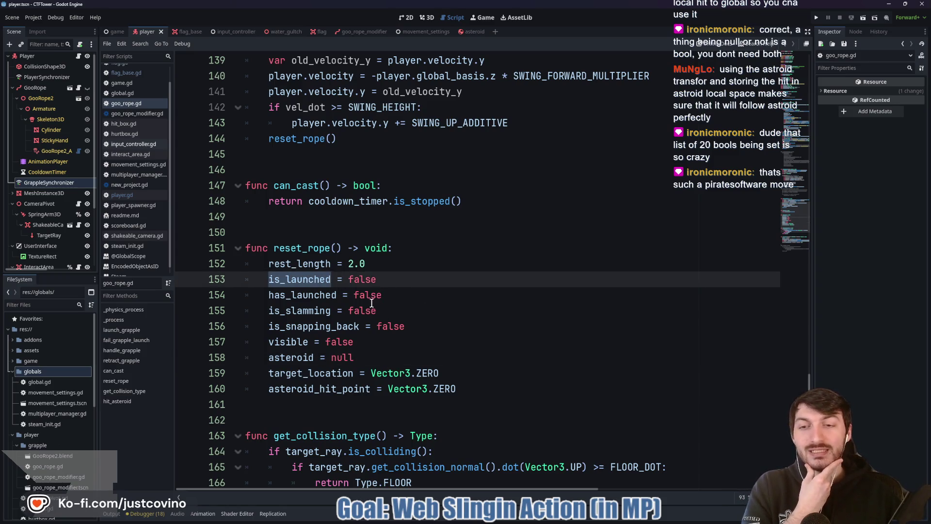
click(317, 297)
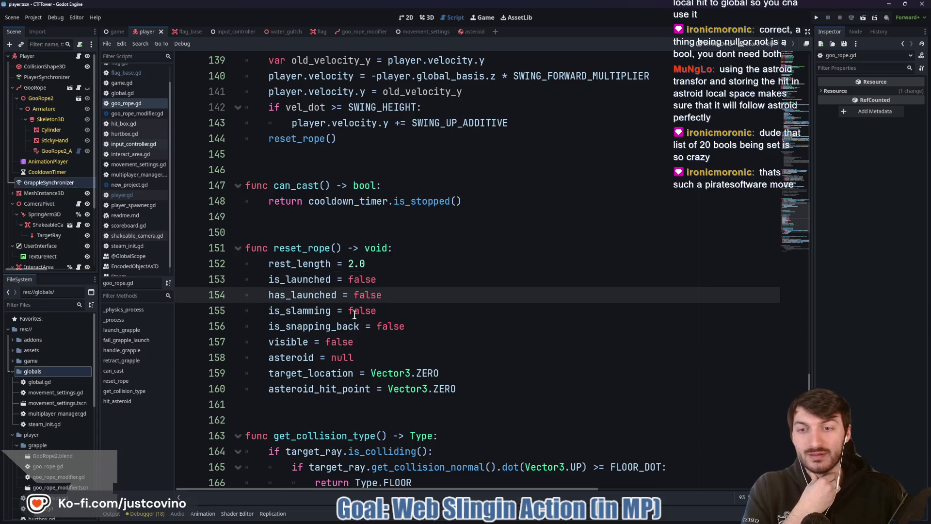
Step: Search goo_rope.gd for has_launched and step through every match
double_click(305, 296)
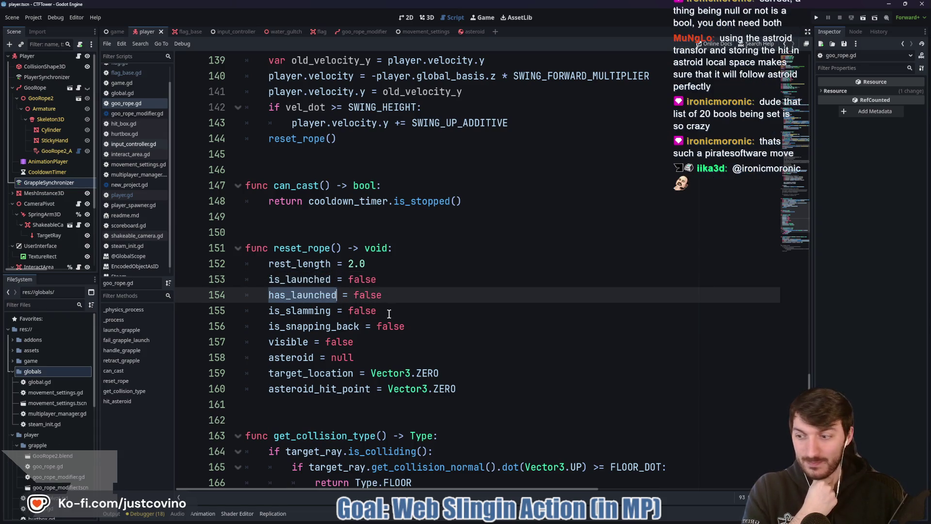
scroll(388, 314, up, 20)
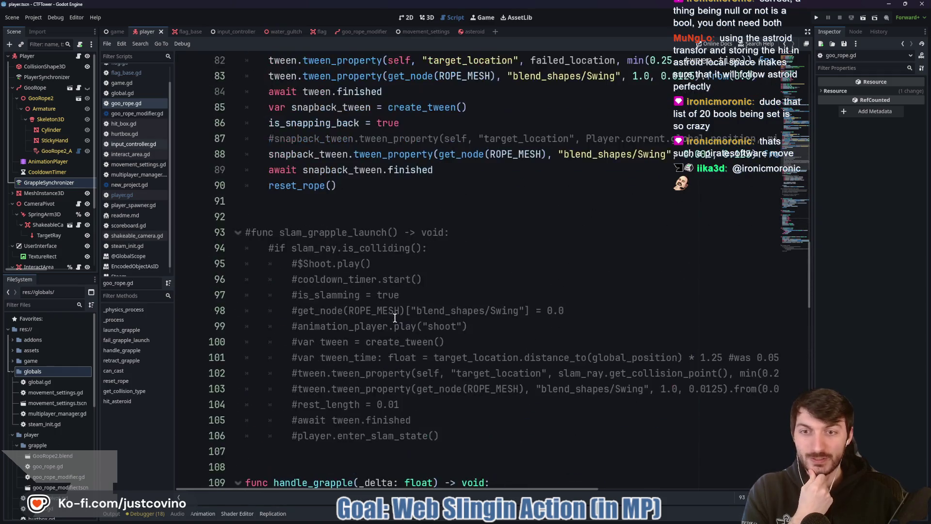
scroll(397, 319, up, 6)
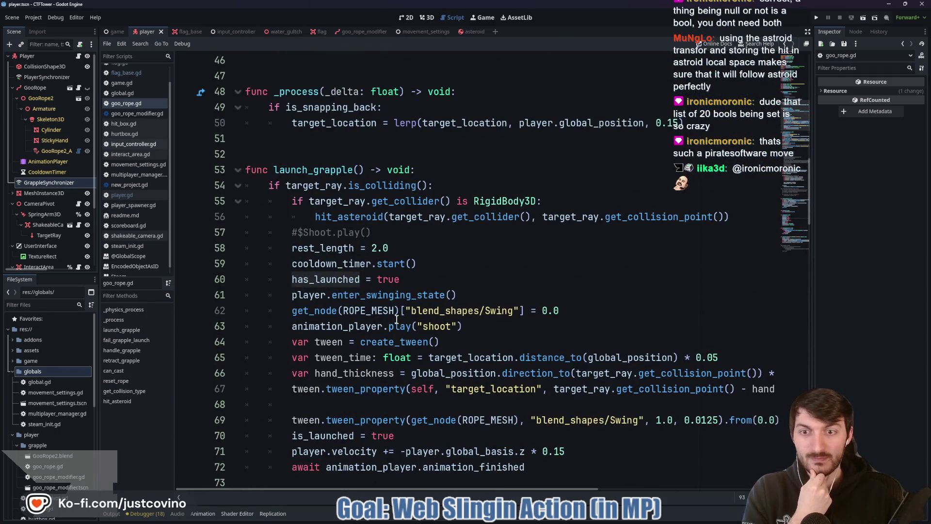
scroll(341, 290, up, 5)
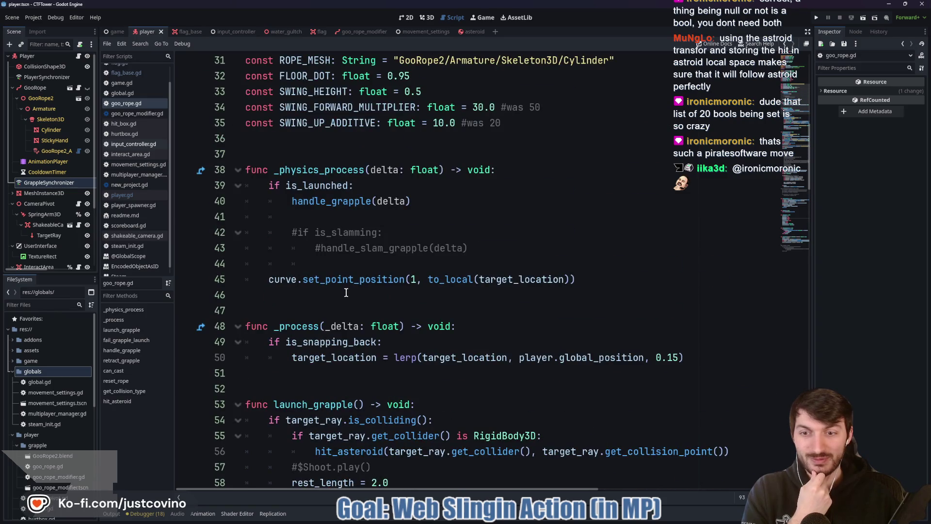
scroll(339, 286, down, 6)
double_click(332, 232)
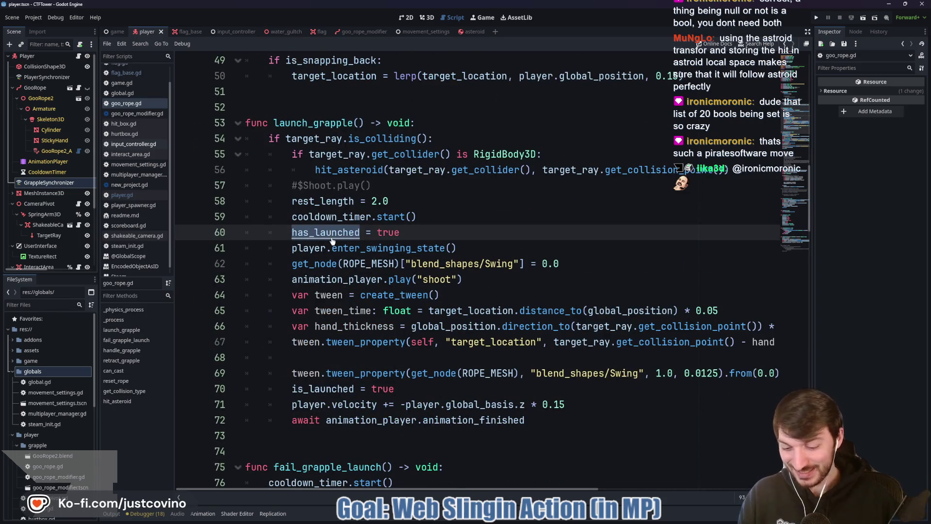
key(ctrl+f)
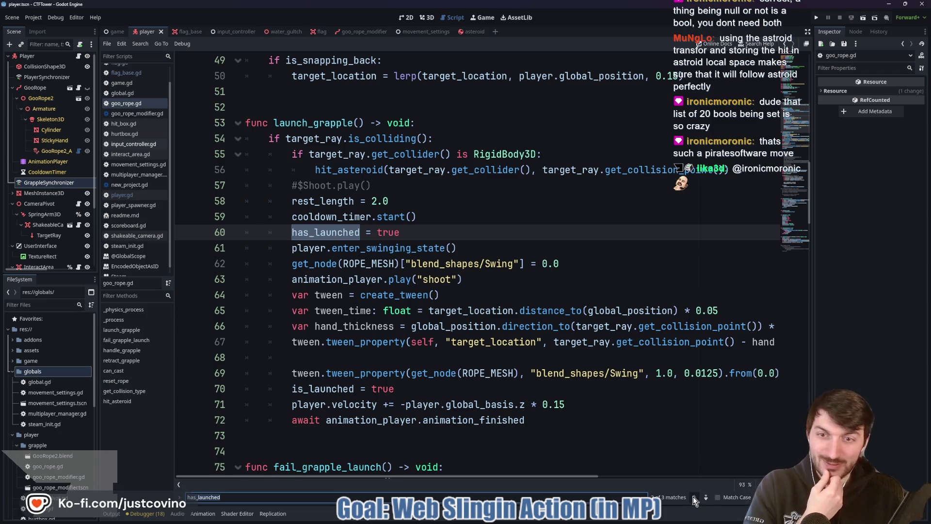
click(694, 496)
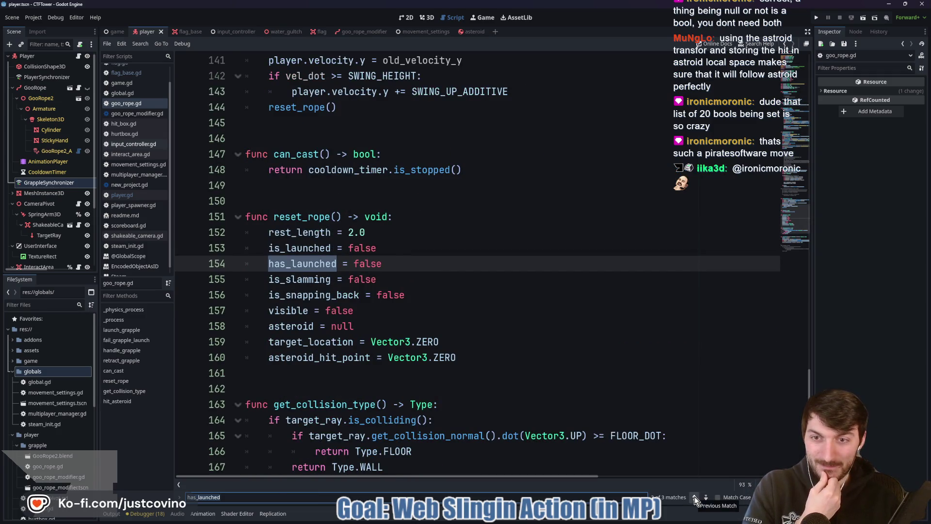
click(694, 496)
click(695, 496)
click(694, 496)
click(695, 496)
click(694, 496)
click(695, 497)
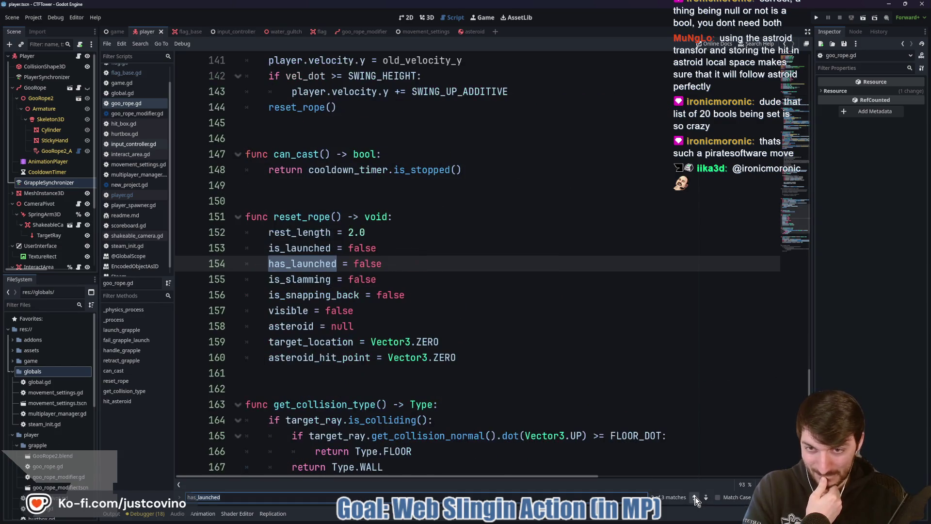
click(706, 497)
click(706, 497)
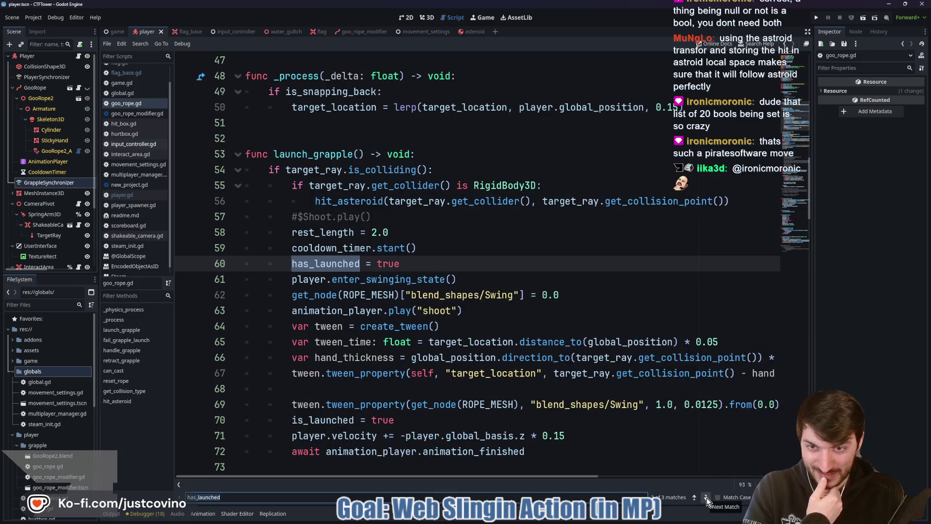
click(706, 497)
click(706, 498)
click(706, 498)
click(706, 497)
click(706, 498)
click(706, 498)
click(706, 498)
click(706, 498)
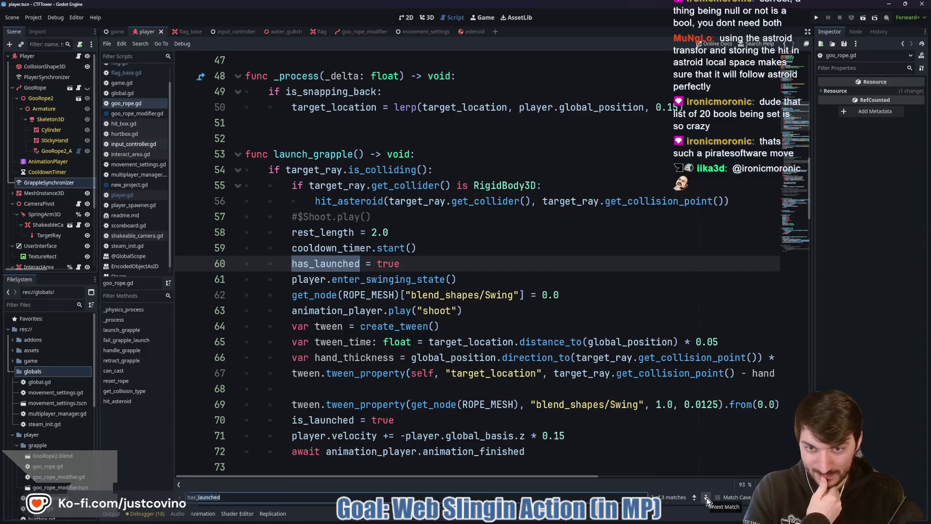
click(706, 497)
click(706, 497)
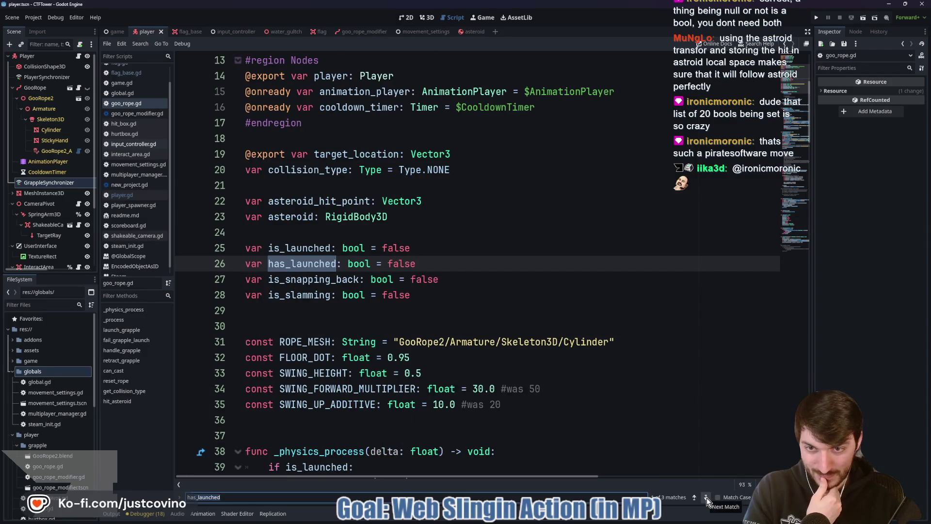
click(706, 497)
click(706, 498)
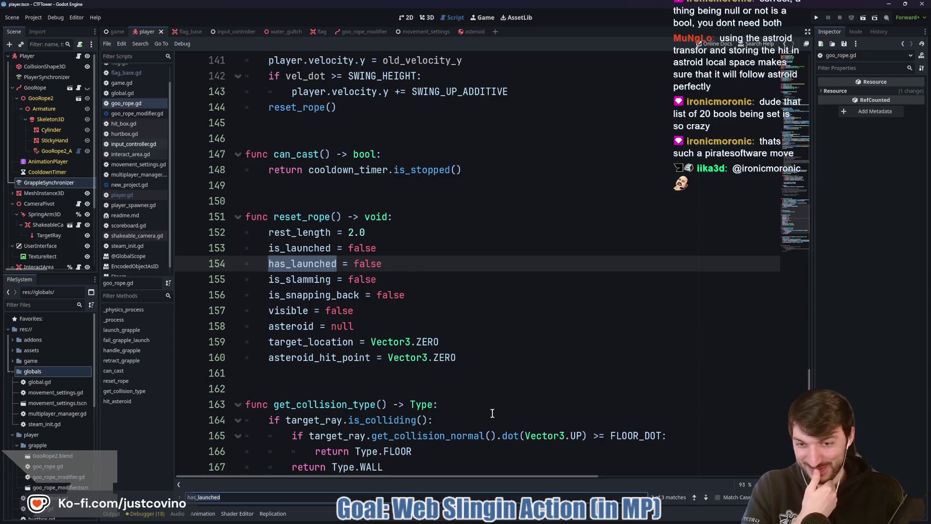
Step: Open the Player node's script, player.gd
scroll(485, 404, down, 6)
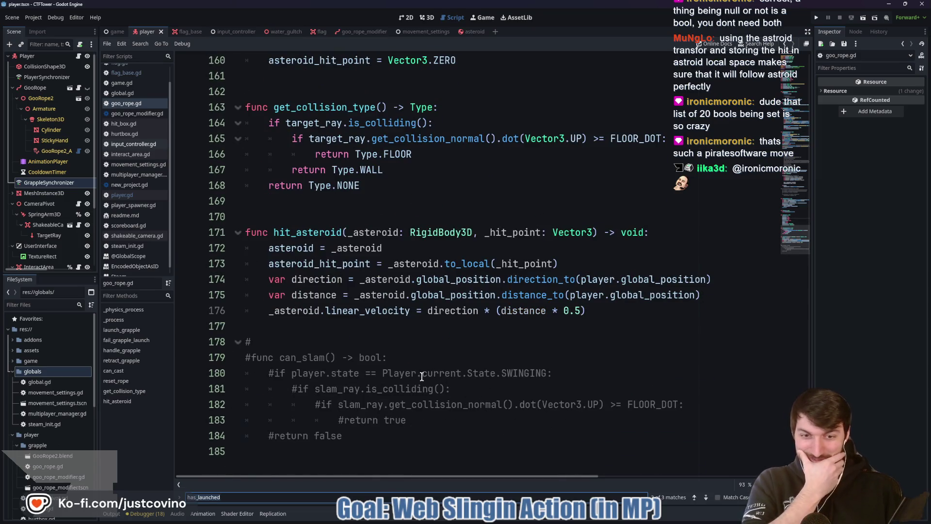
scroll(423, 383, up, 15)
scroll(423, 383, up, 2)
scroll(371, 330, down, 2)
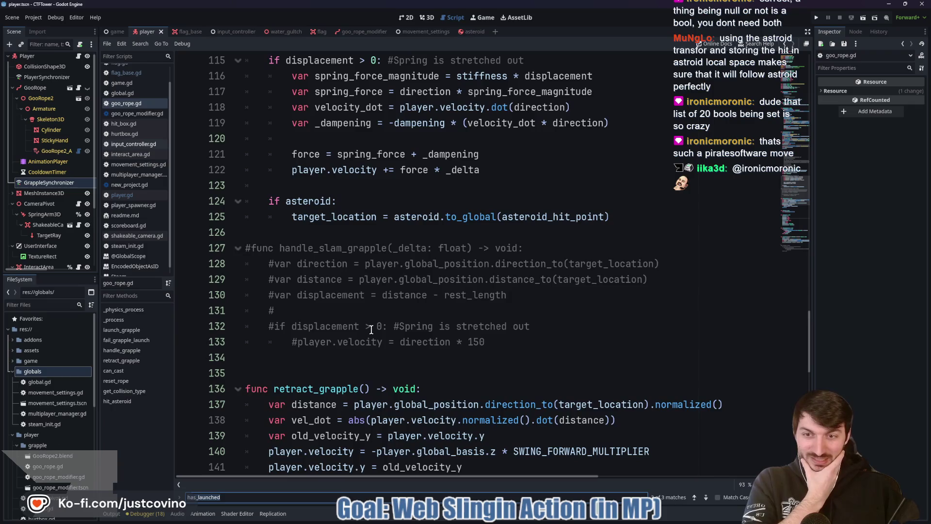
scroll(390, 334, up, 5)
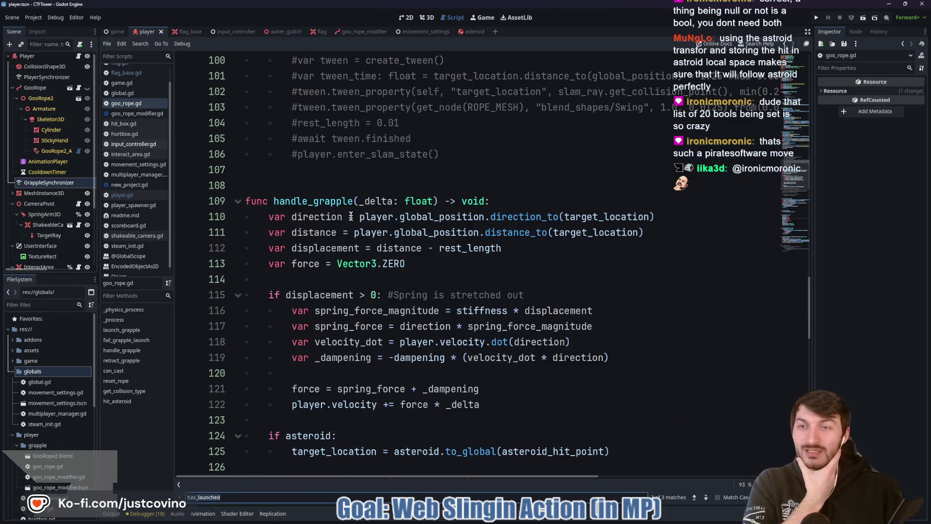
click(78, 57)
scroll(397, 260, down, 1)
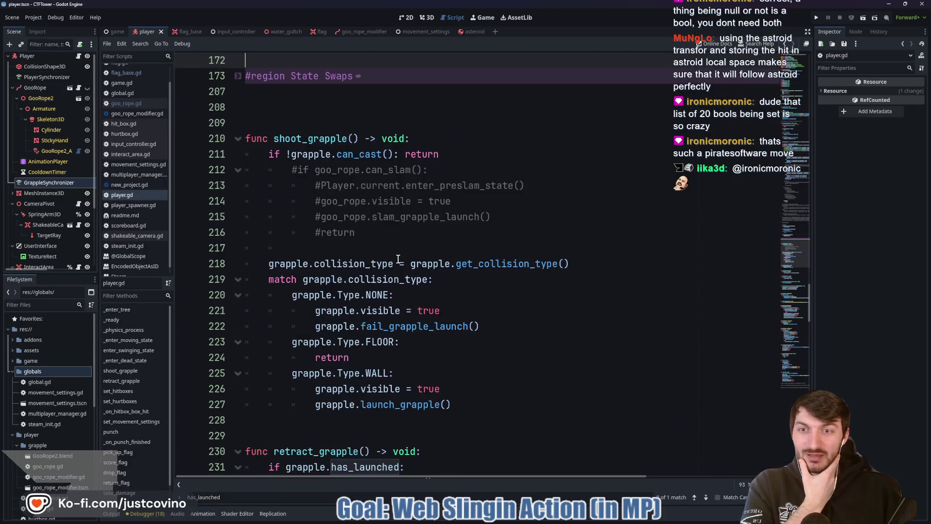
Step: Select has_launched on player.gd line 231, then jump to retract_grapple's definition in goo_rope.gd
scroll(383, 253, down, 4)
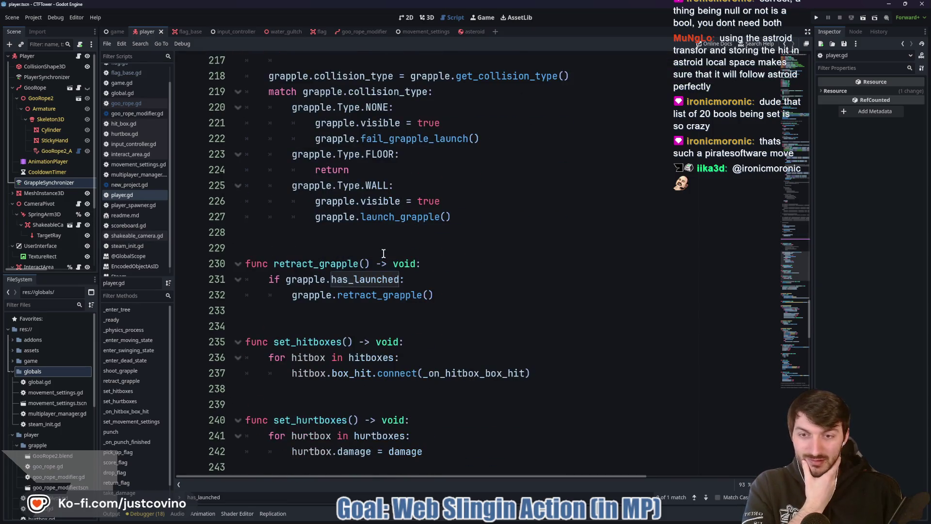
double_click(350, 280)
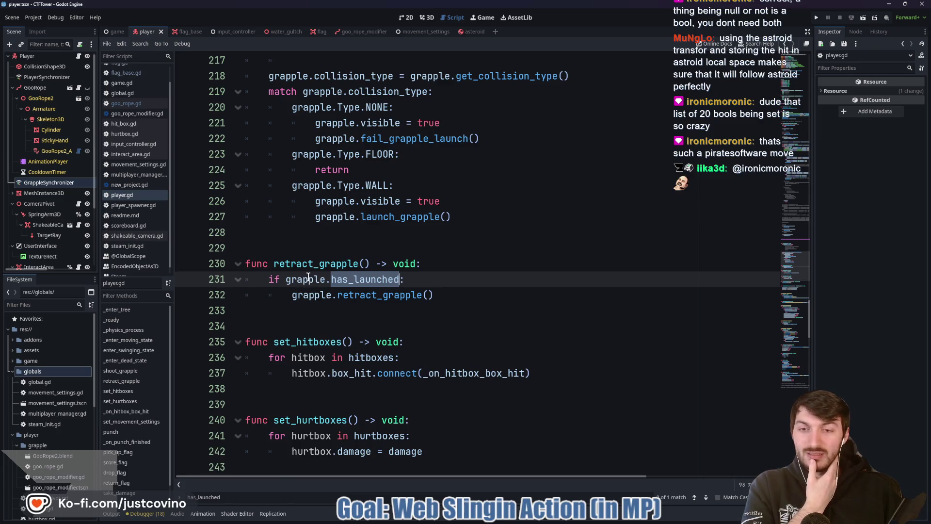
mouse_move(309, 276)
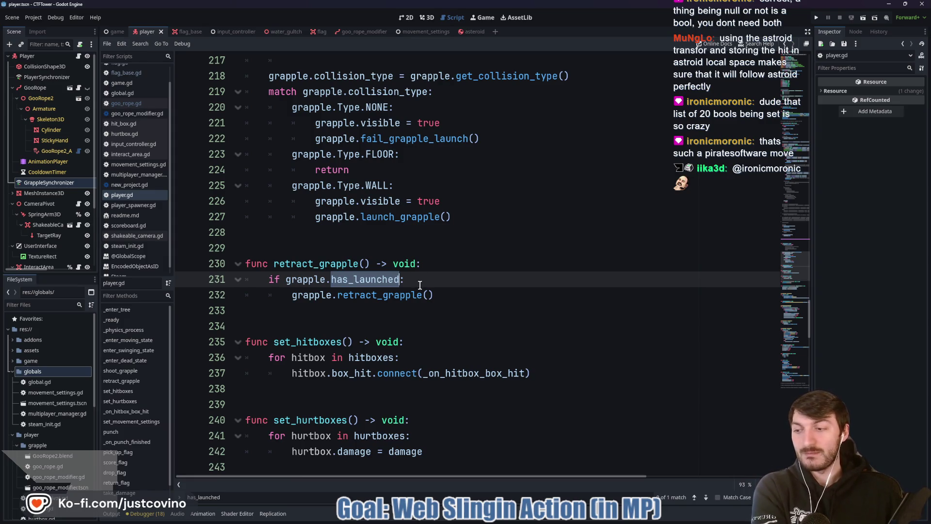
click(421, 287)
double_click(366, 280)
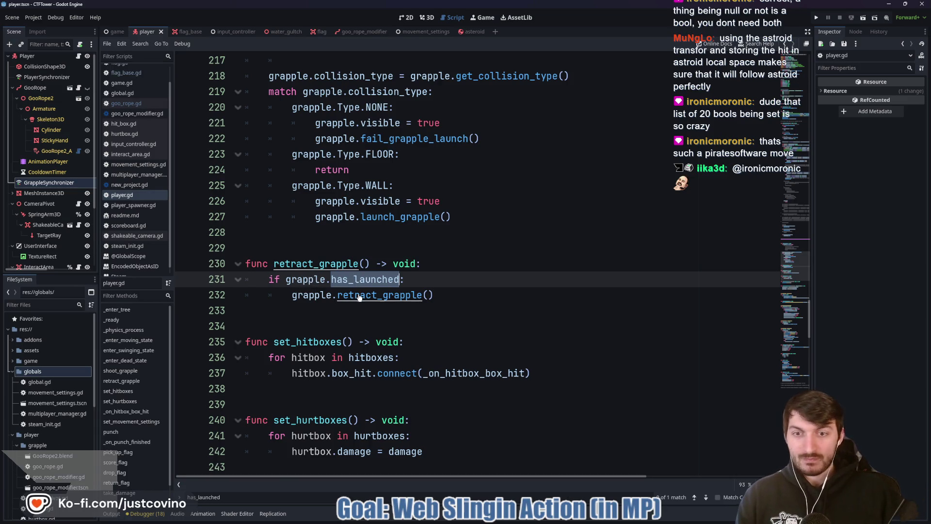
ctrl+click(359, 296)
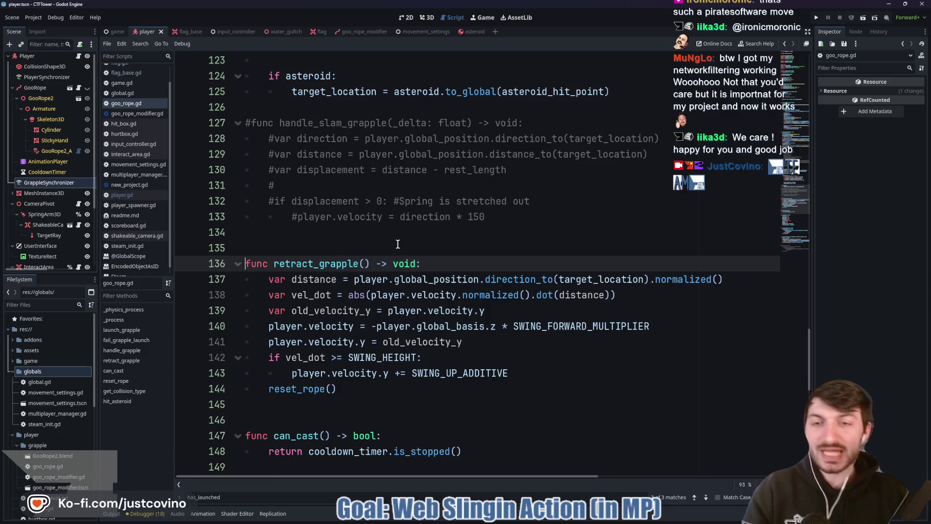
click(399, 244)
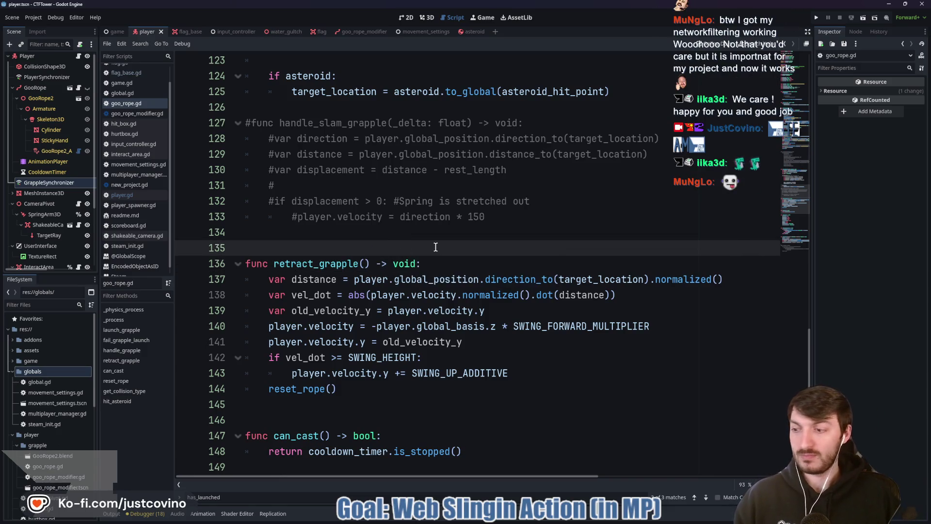
scroll(435, 247, down, 2)
click(402, 310)
scroll(411, 321, down, 2)
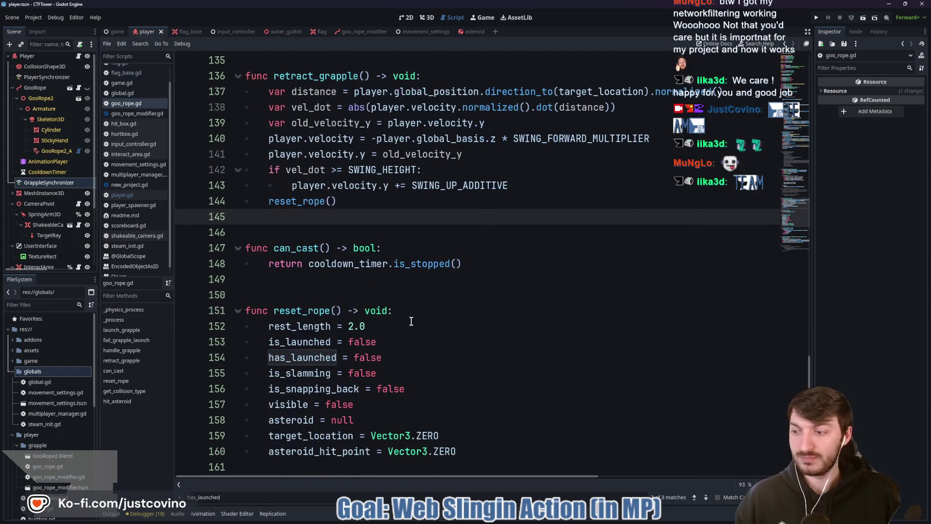
click(402, 357)
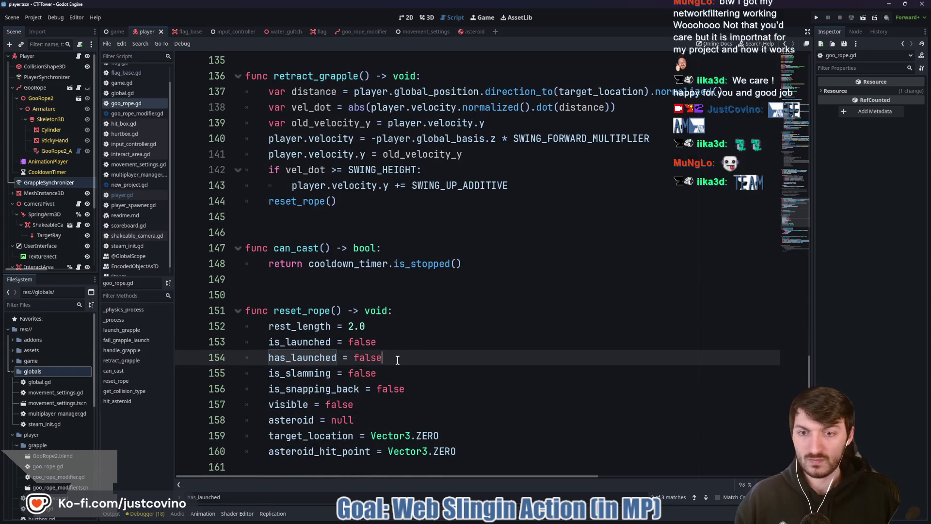
click(392, 371)
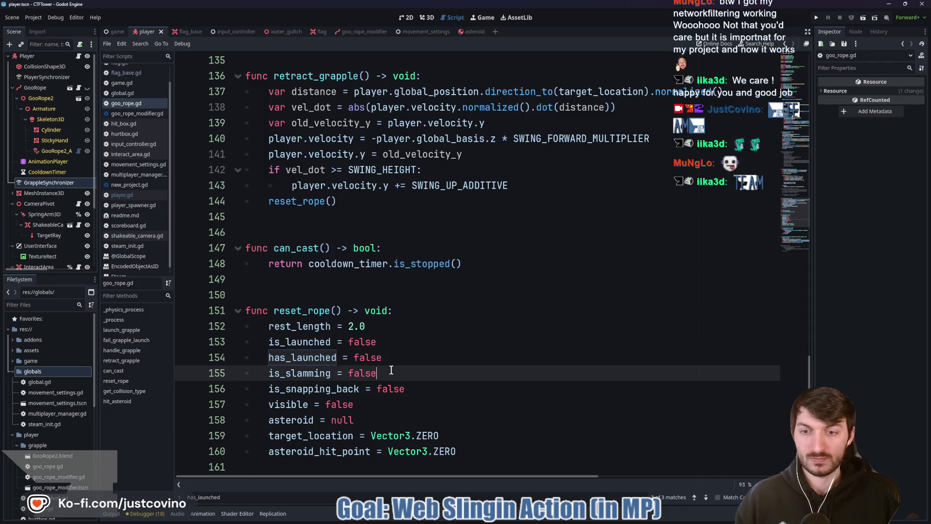
click(309, 389)
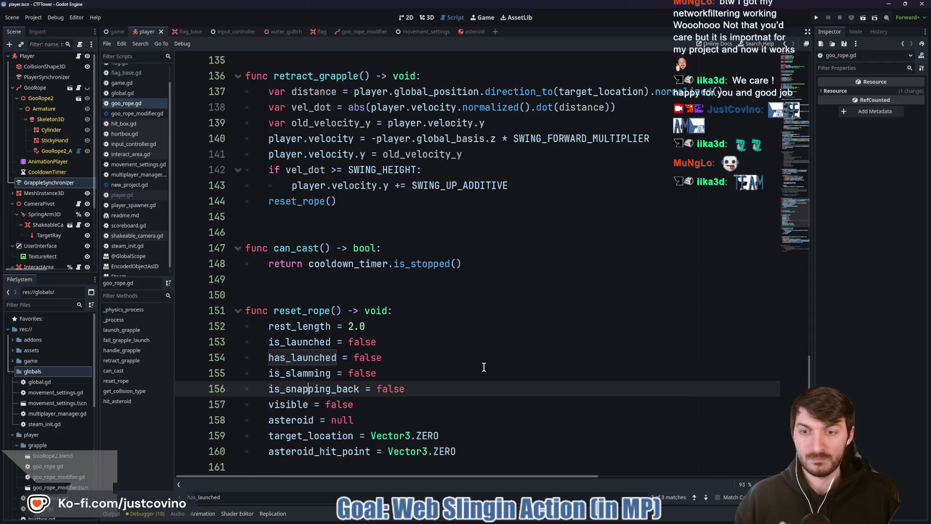
click(423, 360)
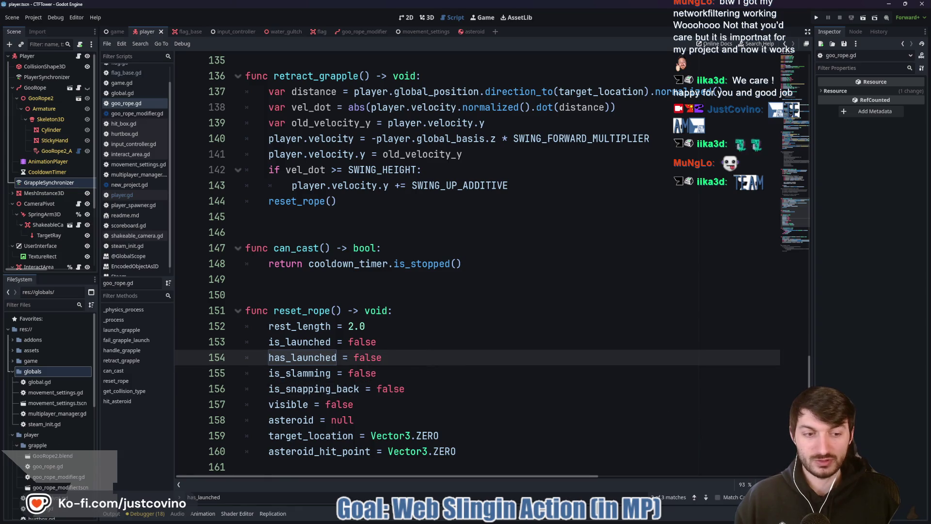
click(432, 388)
click(395, 406)
key(shift+Up)
key(shift+Up)
key(shift+Up)
key(shift+Up)
key(shift+Home)
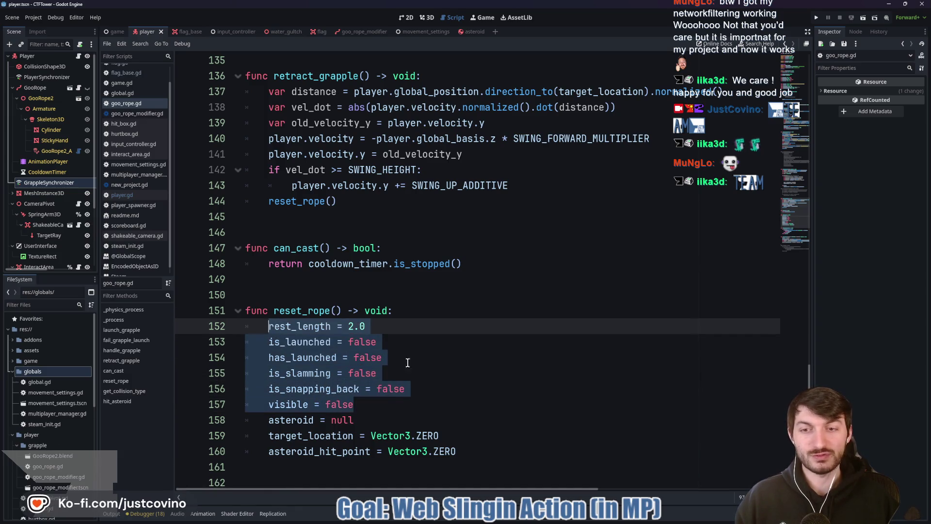
click(407, 363)
scroll(436, 280, up, 10)
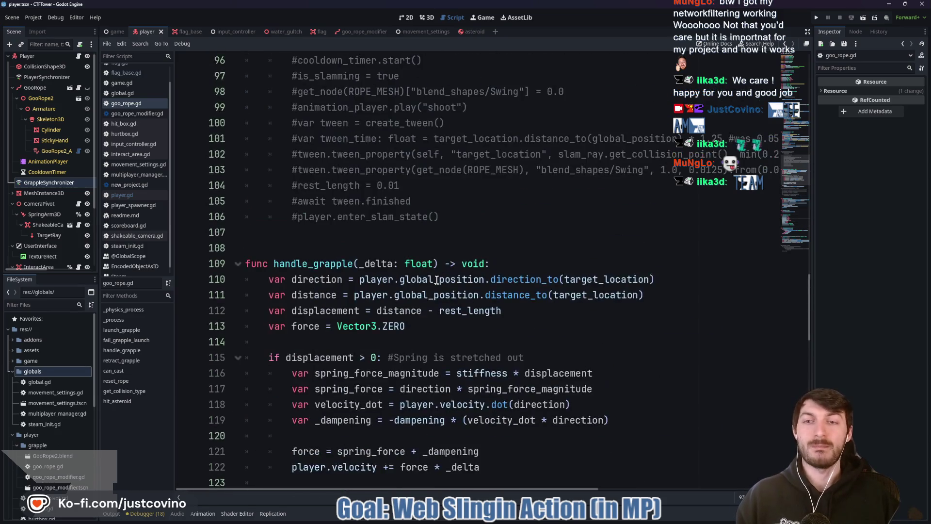
scroll(436, 280, up, 13)
click(354, 324)
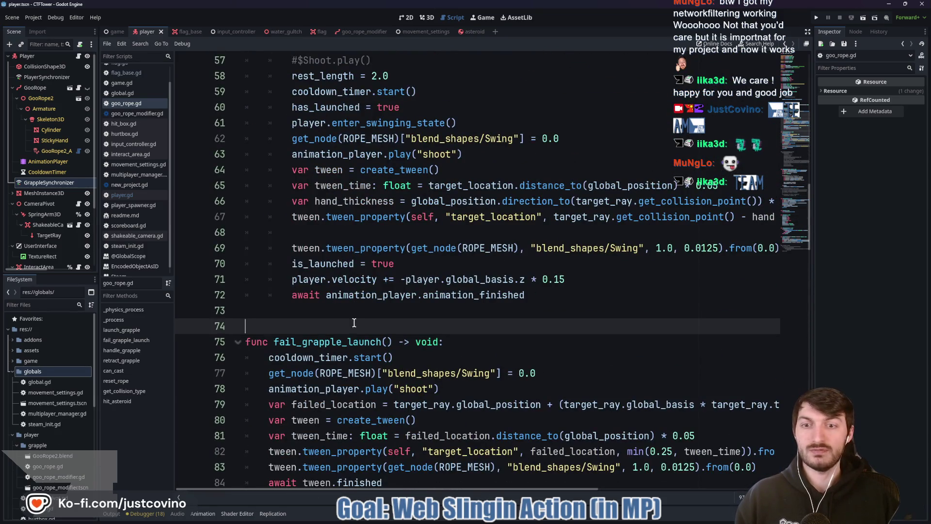
Step: Run two clients, host on the left, join on the right, start the match, and fire a grapple
key(F5)
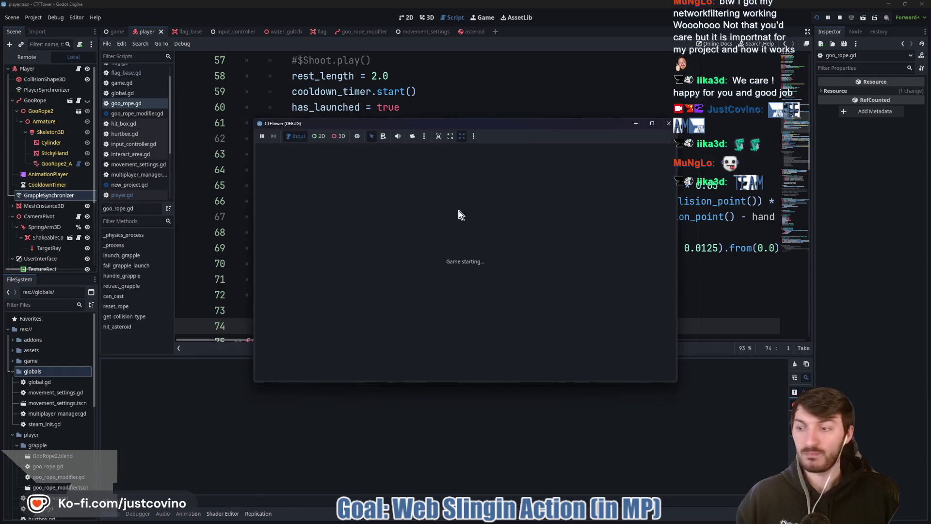
drag(473, 123, 223, 127)
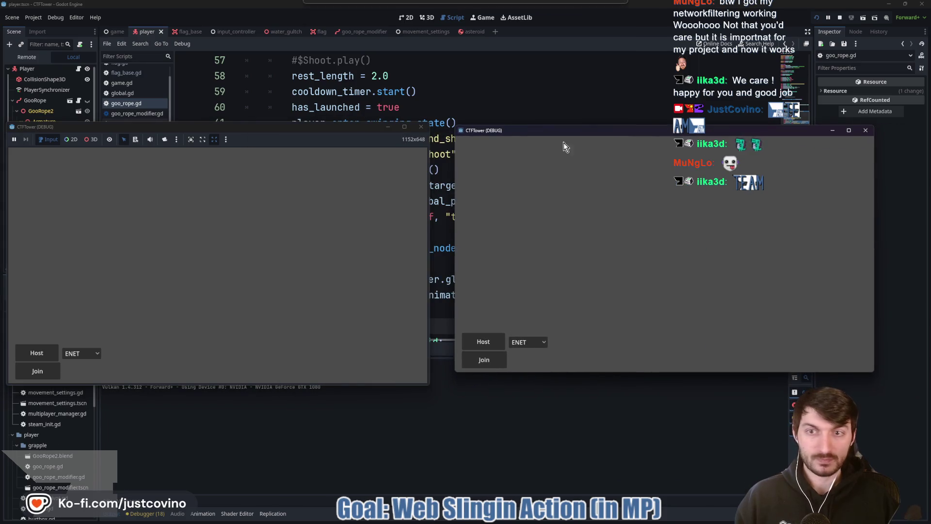
click(51, 352)
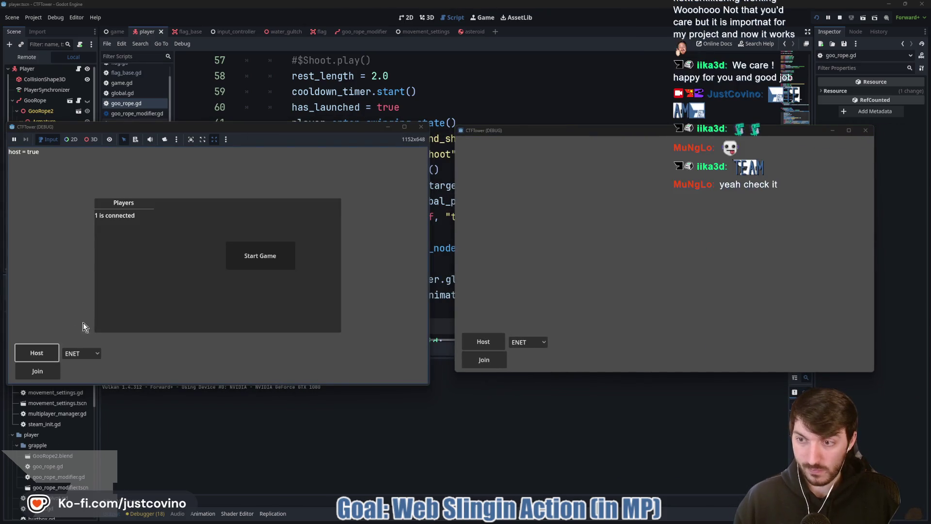
click(483, 360)
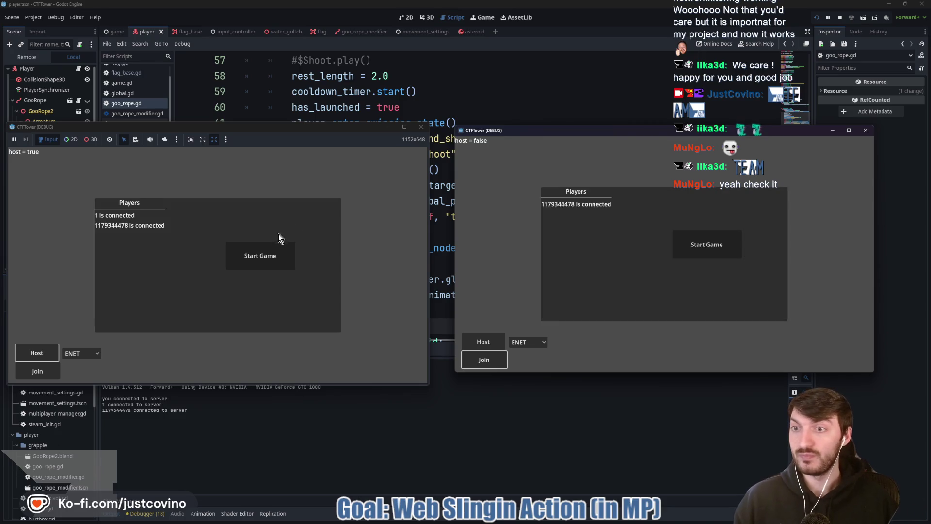
click(281, 245)
click(664, 253)
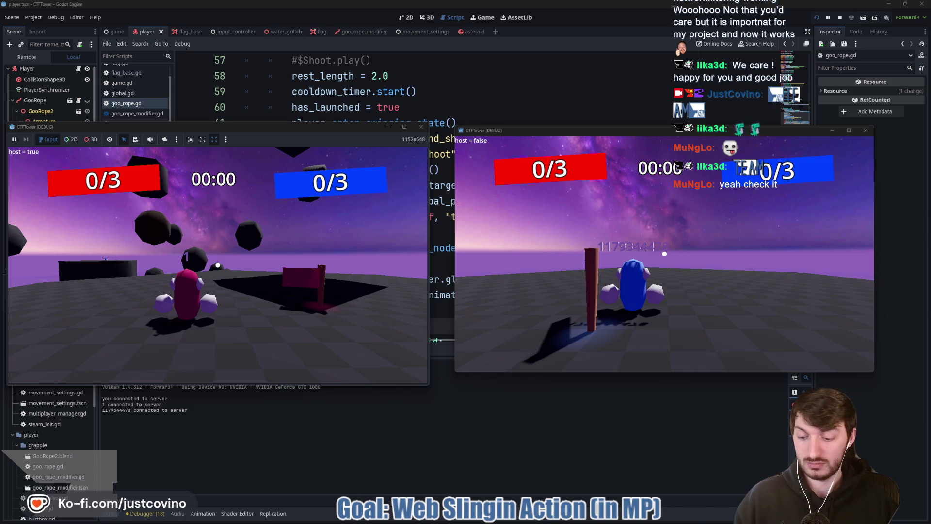
Step: Jump the pink player and fire the grapple at asteroids several times
key(super)
key(Escape)
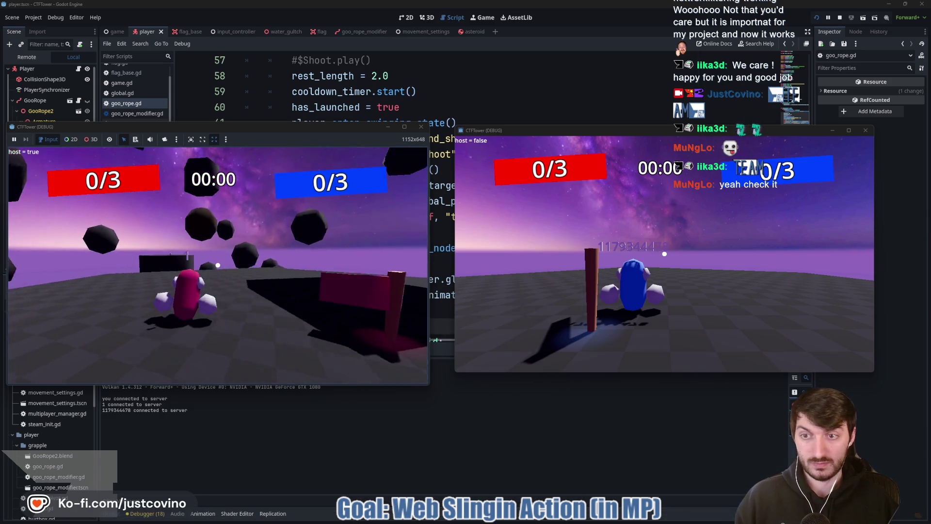
key(space)
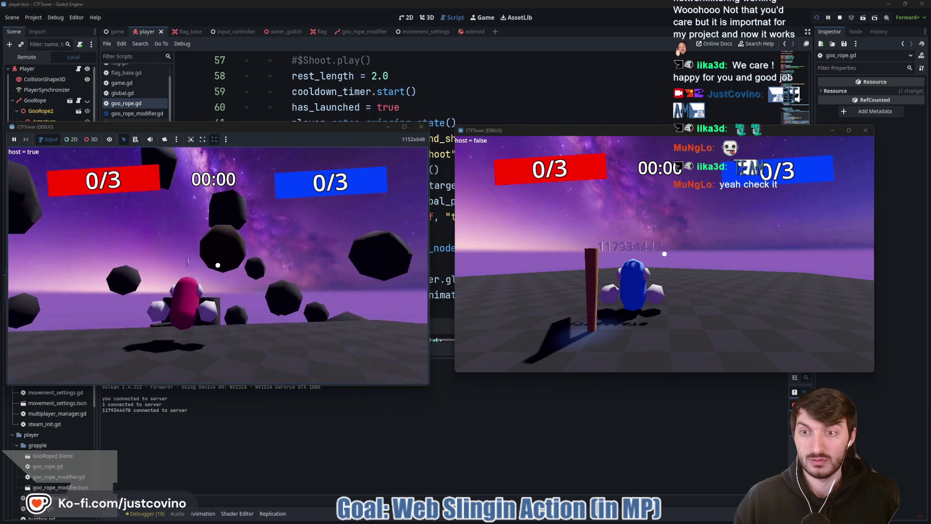
click(218, 265)
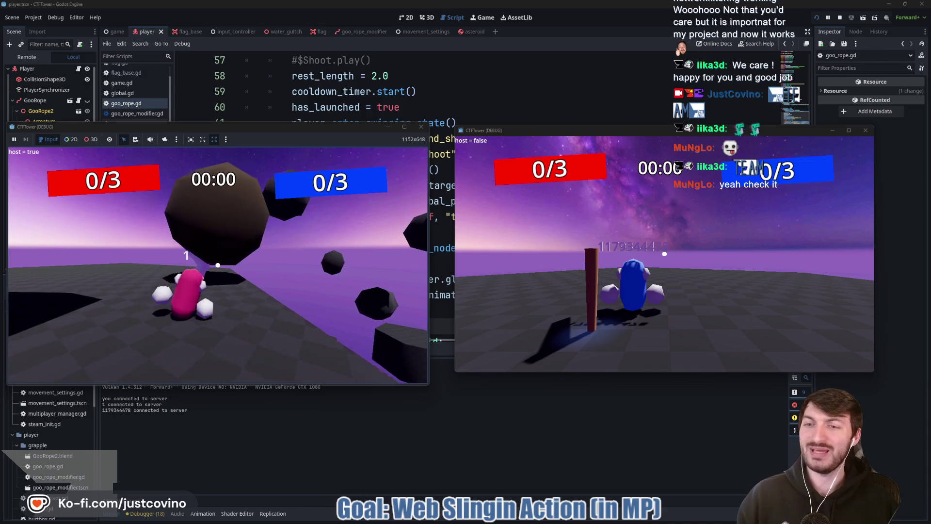
click(218, 265)
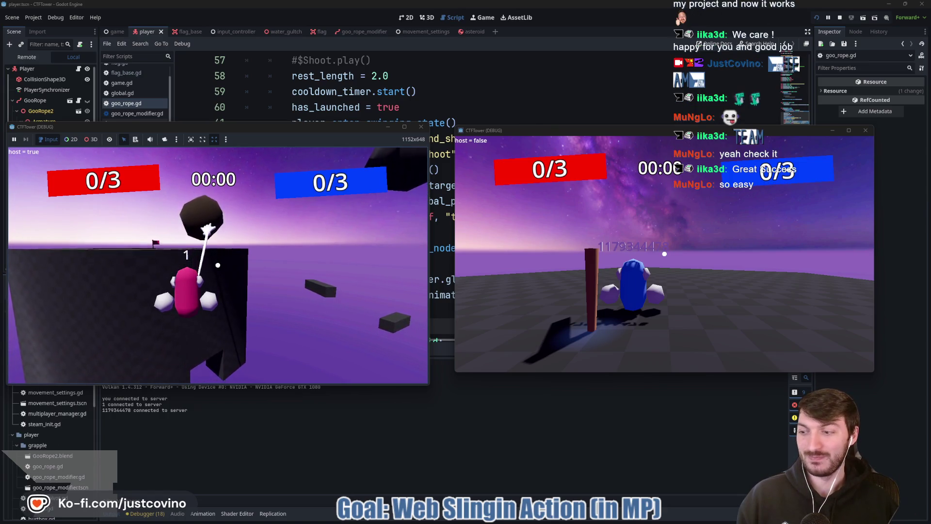
click(217, 265)
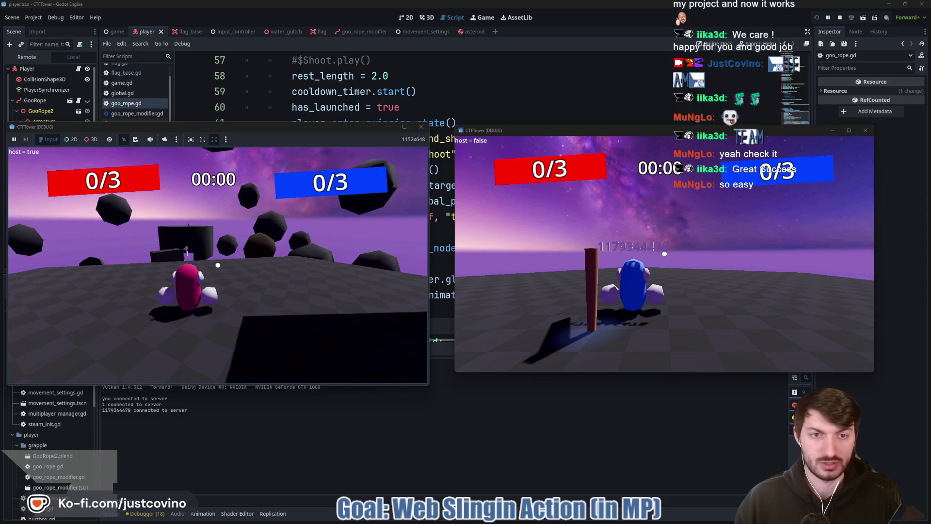
key(super)
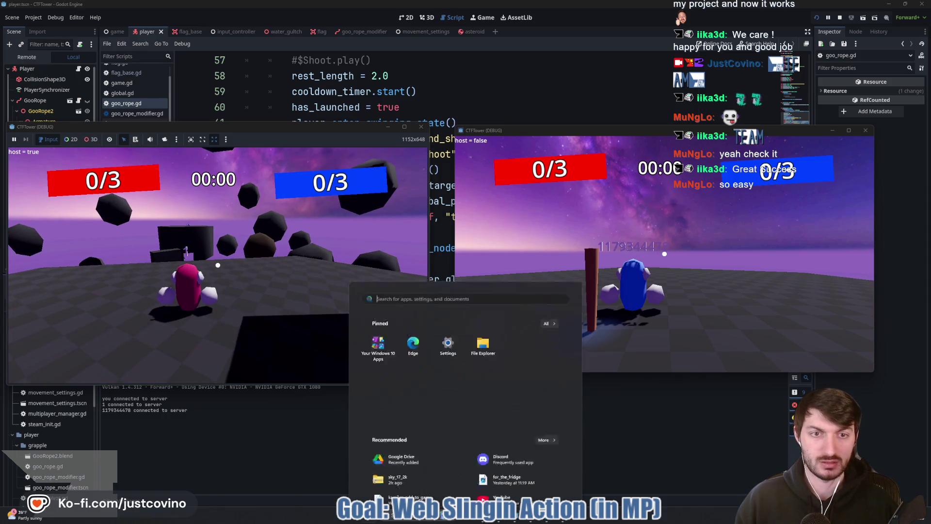
key(super)
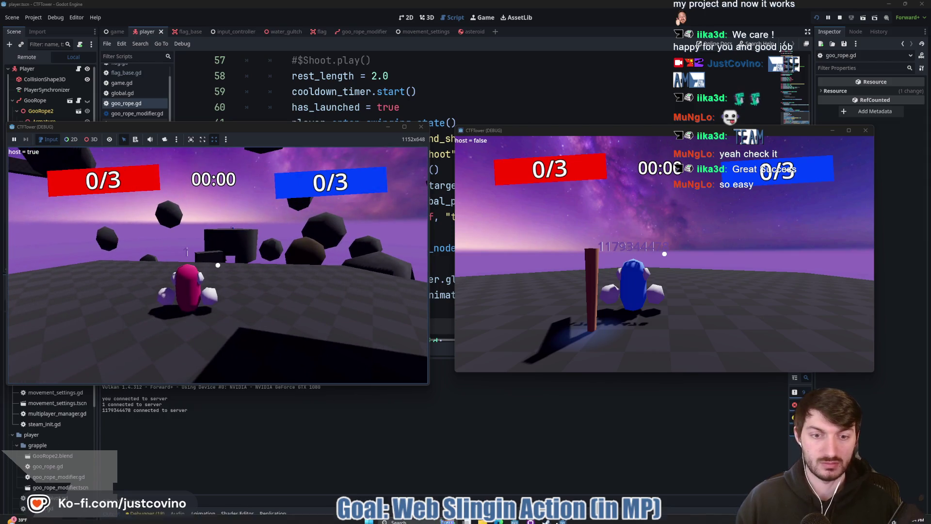
Step: Refocus the host window, grapple onto nearby rocks and a large asteroid, then stop the run with F8
click(490, 340)
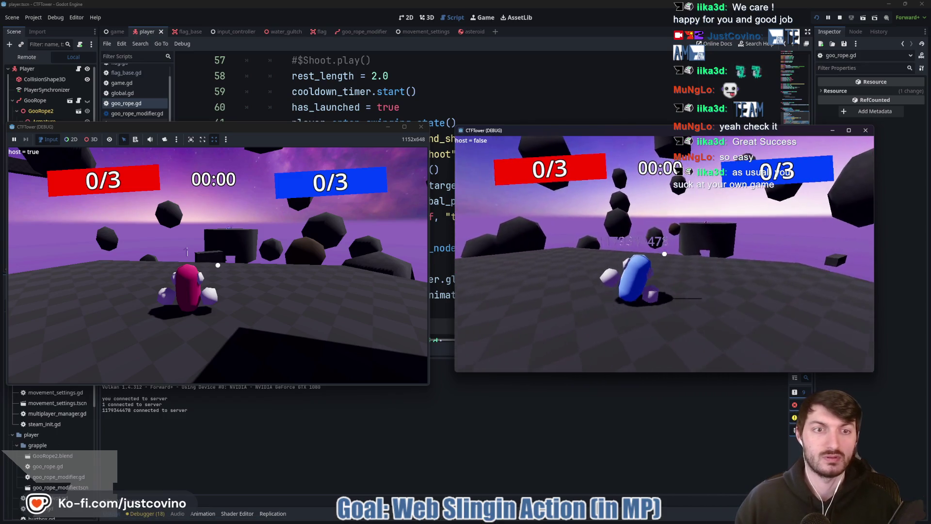
key(Escape)
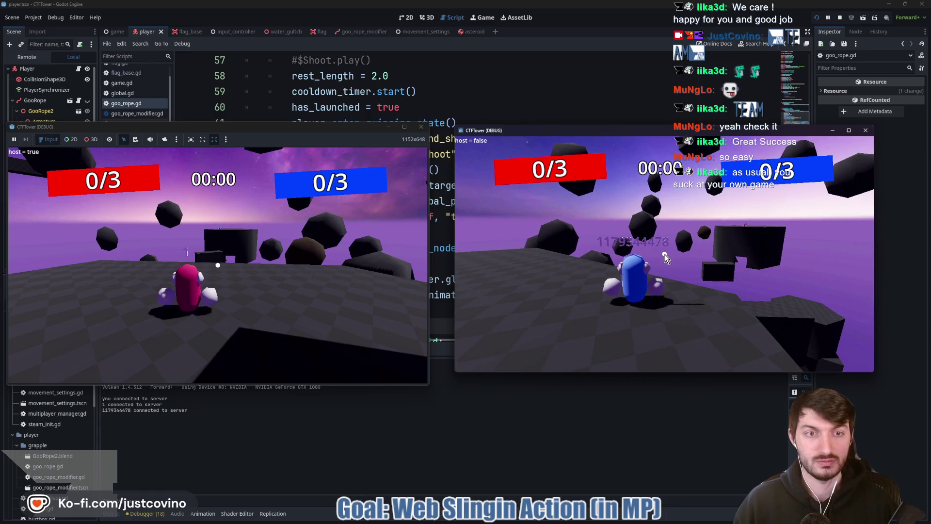
click(260, 270)
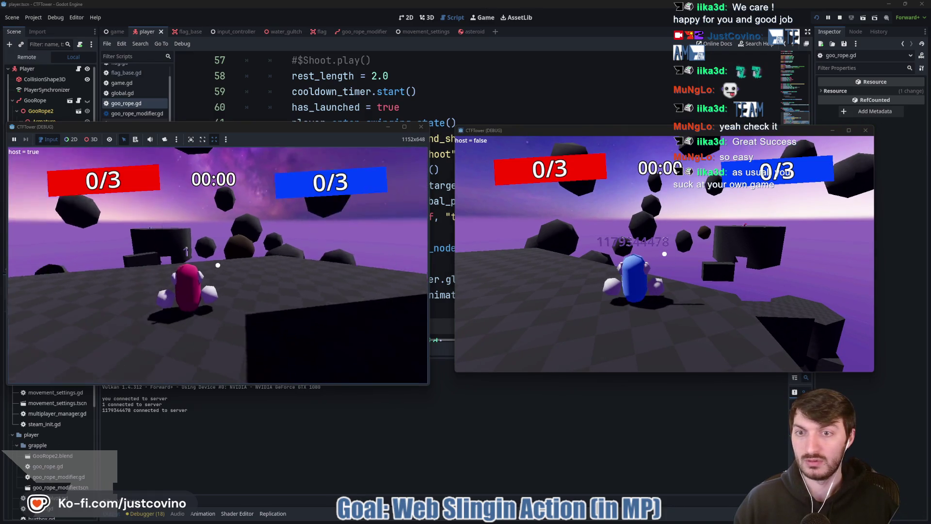
key(w)
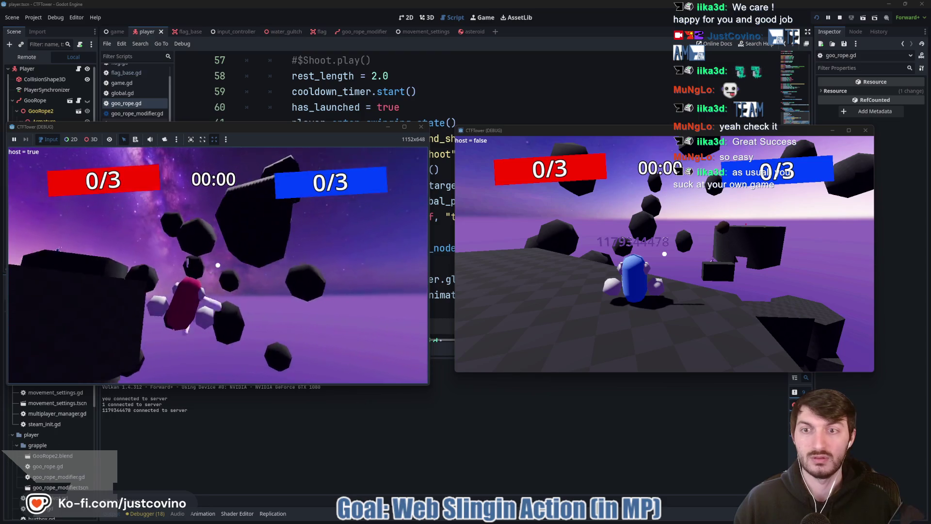
click(218, 264)
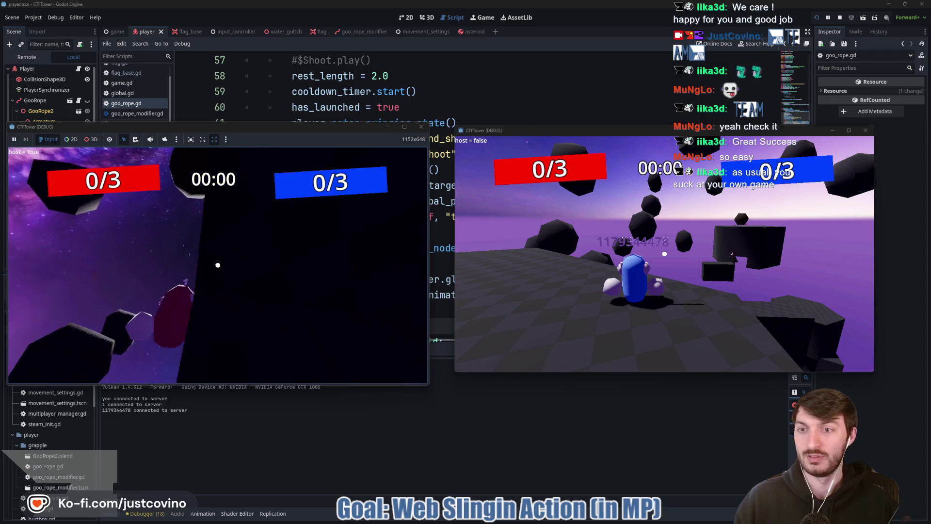
click(218, 265)
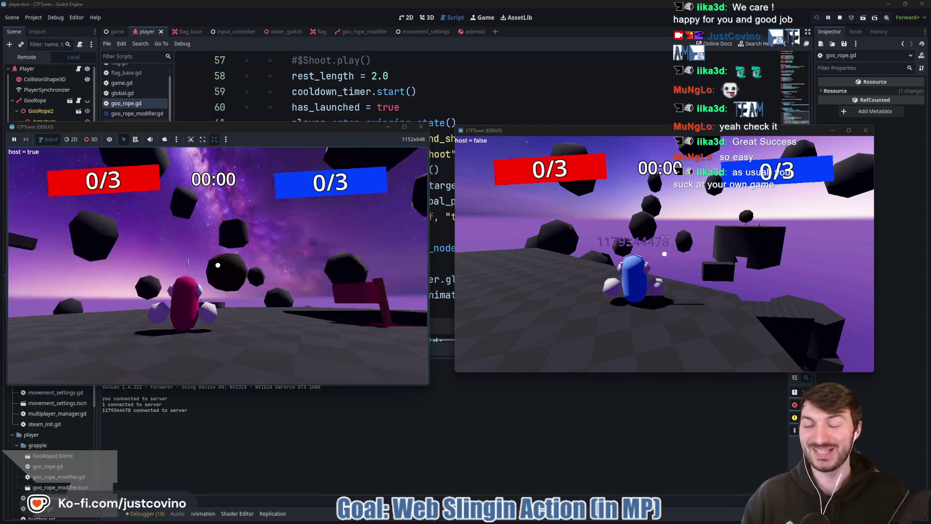
key(w)
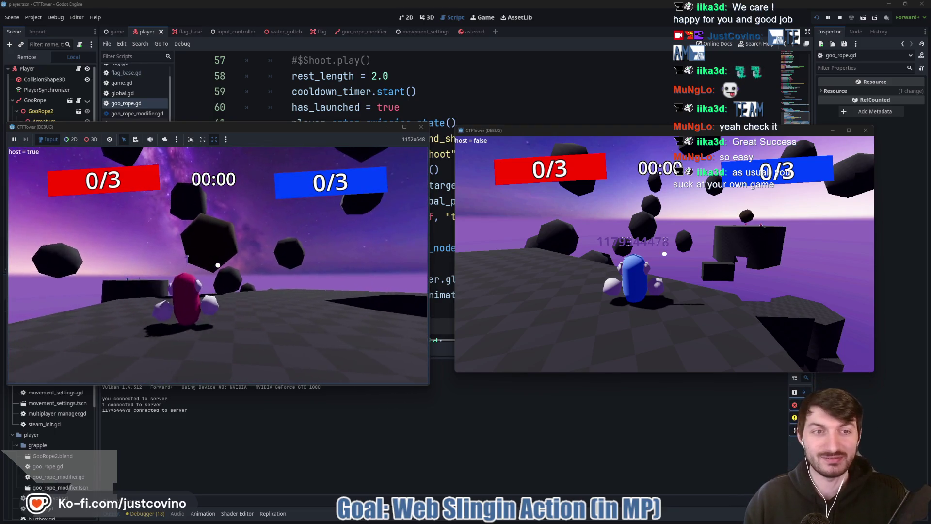
click(218, 265)
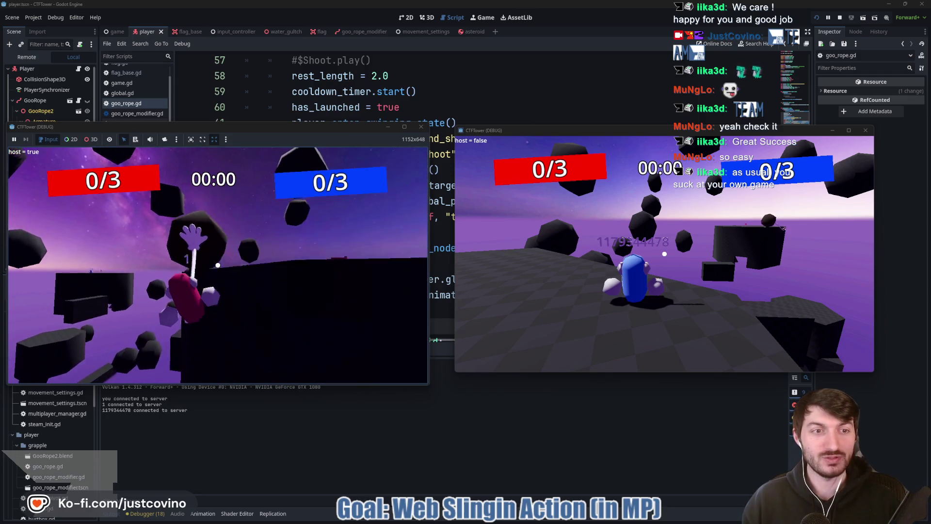
click(218, 265)
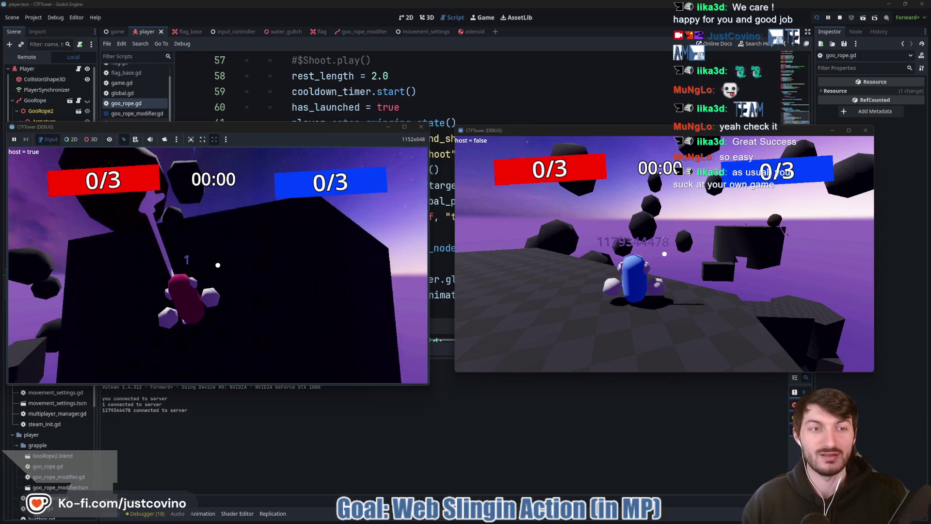
click(218, 265)
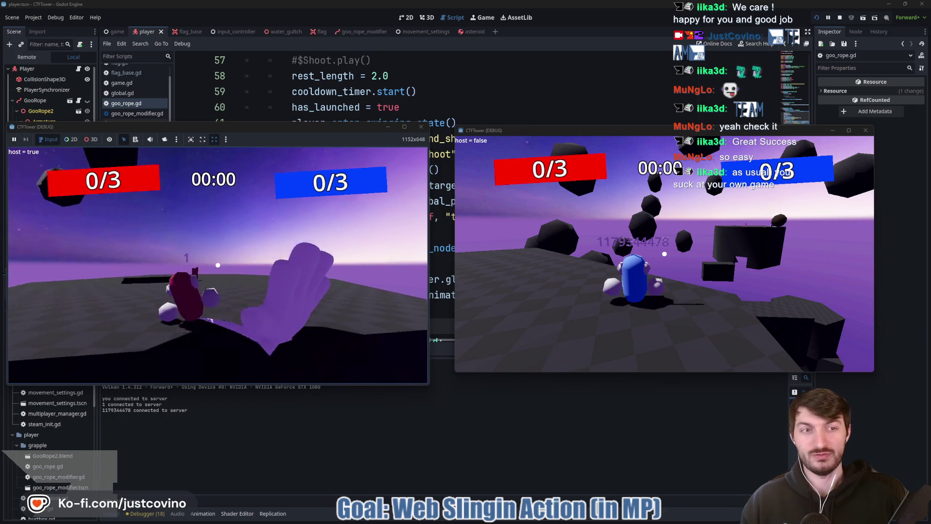
click(218, 265)
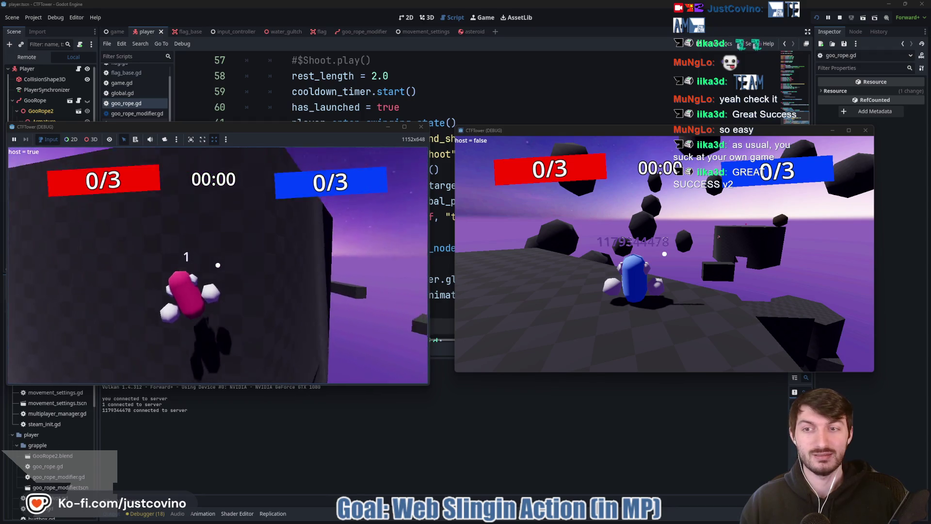
key(F8)
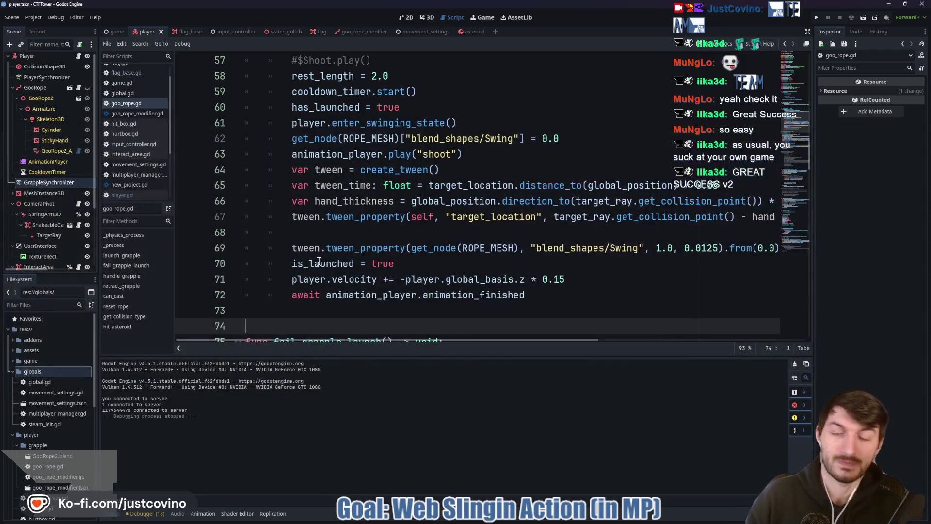
Step: Scroll to handle_grapple, hide the Output panel, and review lines 120–126
click(414, 264)
scroll(423, 284, down, 15)
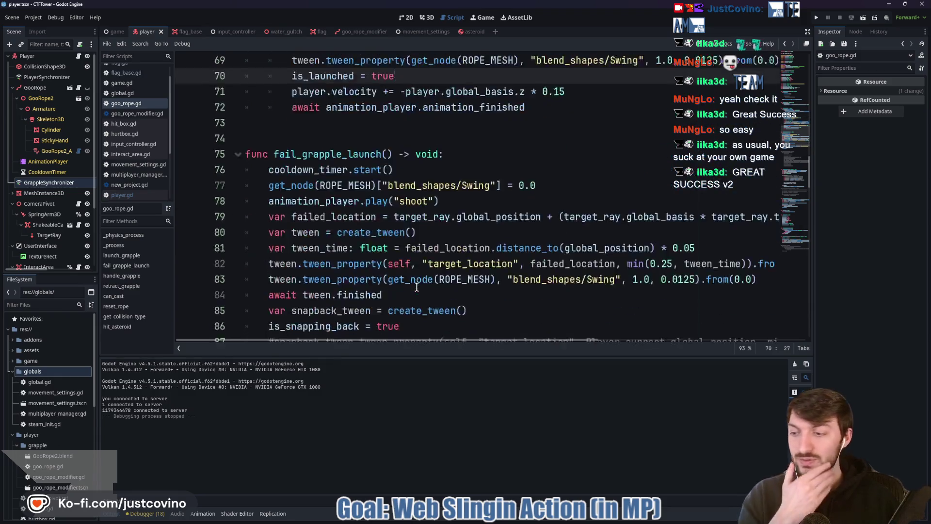
scroll(410, 274, down, 2)
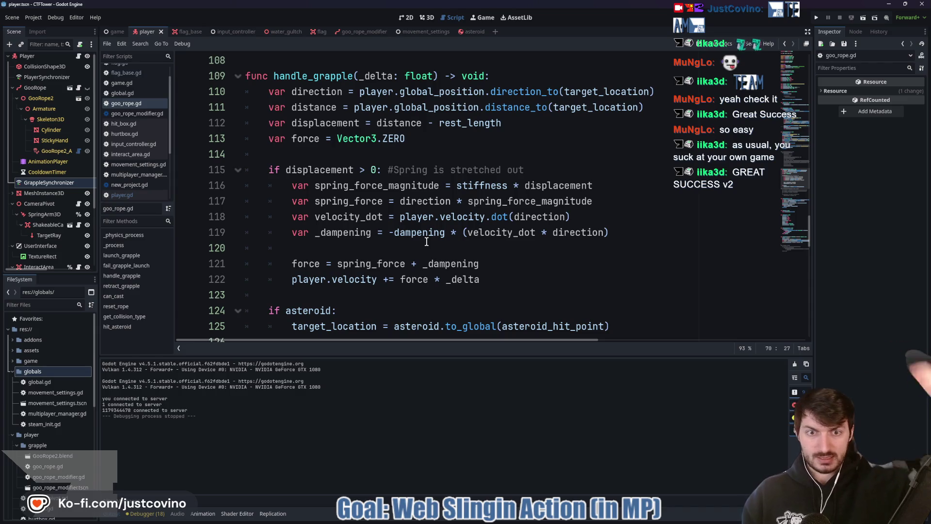
click(111, 518)
click(368, 342)
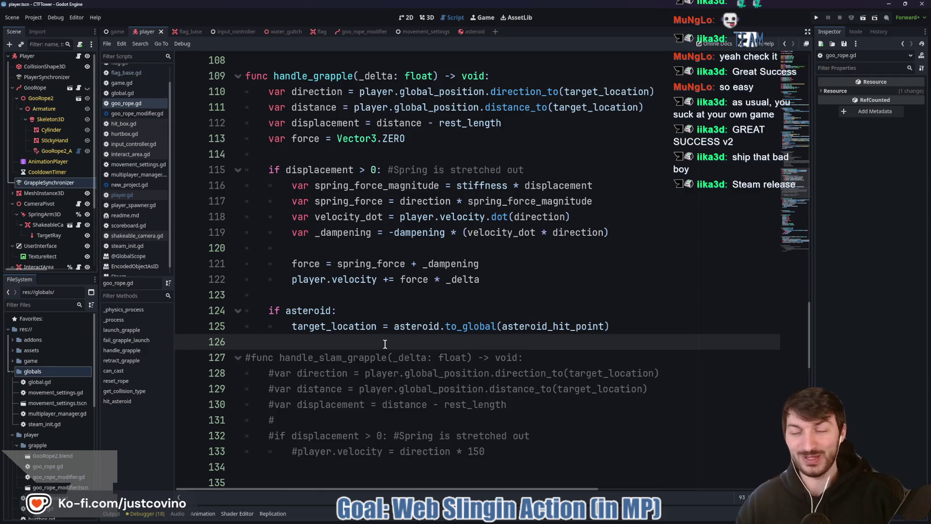
mouse_move(393, 329)
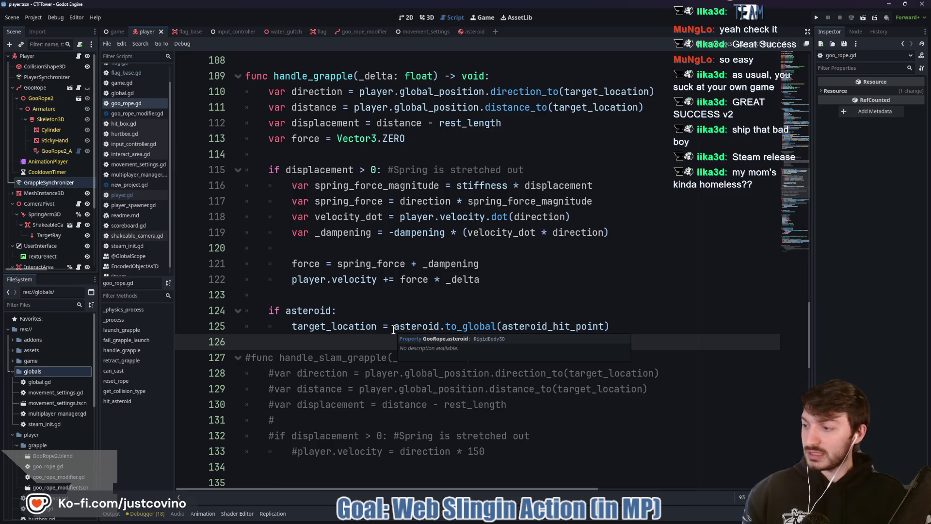
click(404, 295)
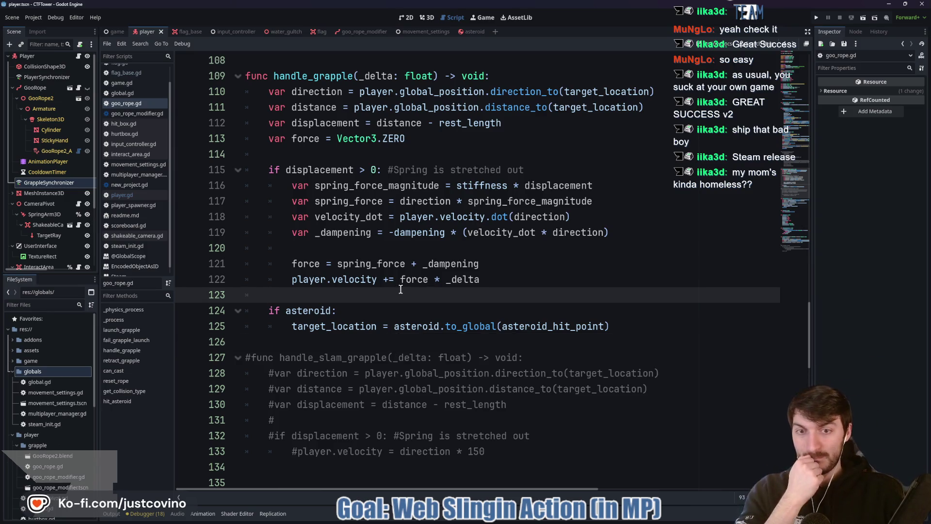
click(429, 247)
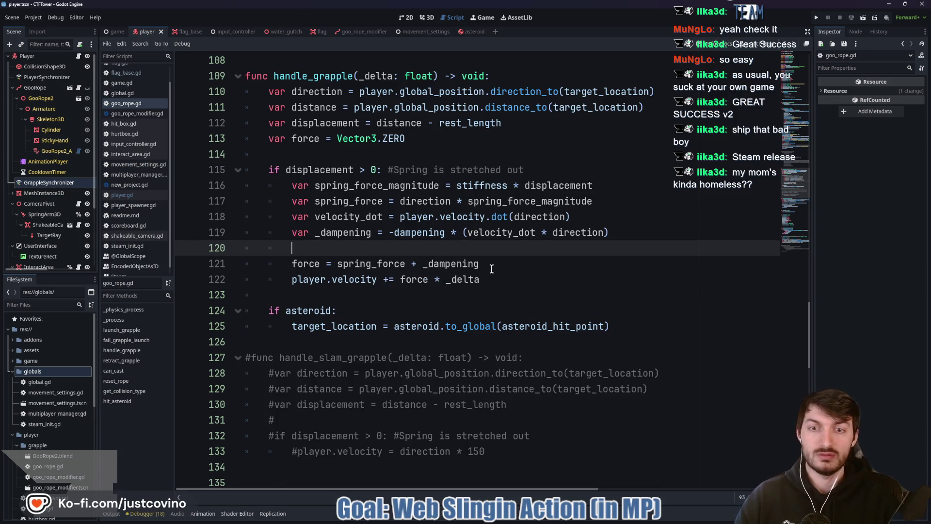
scroll(487, 270, down, 7)
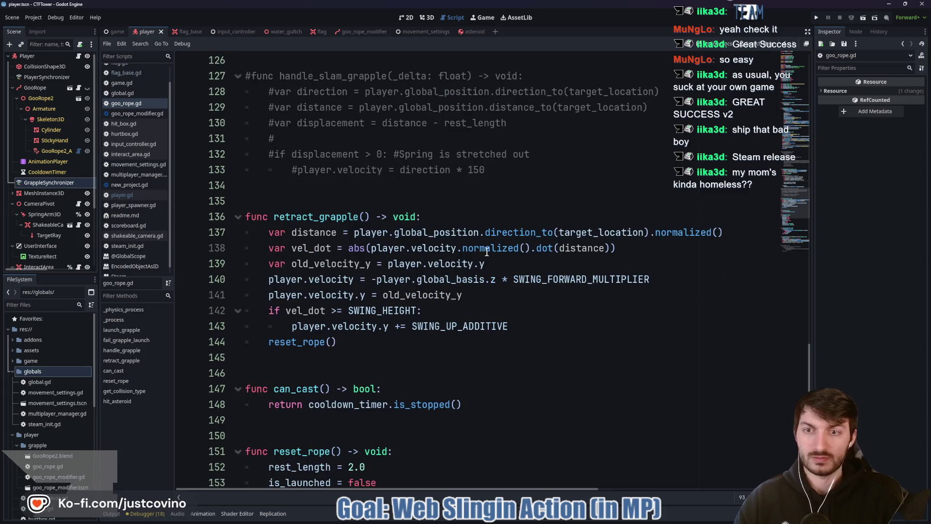
scroll(456, 241, down, 7)
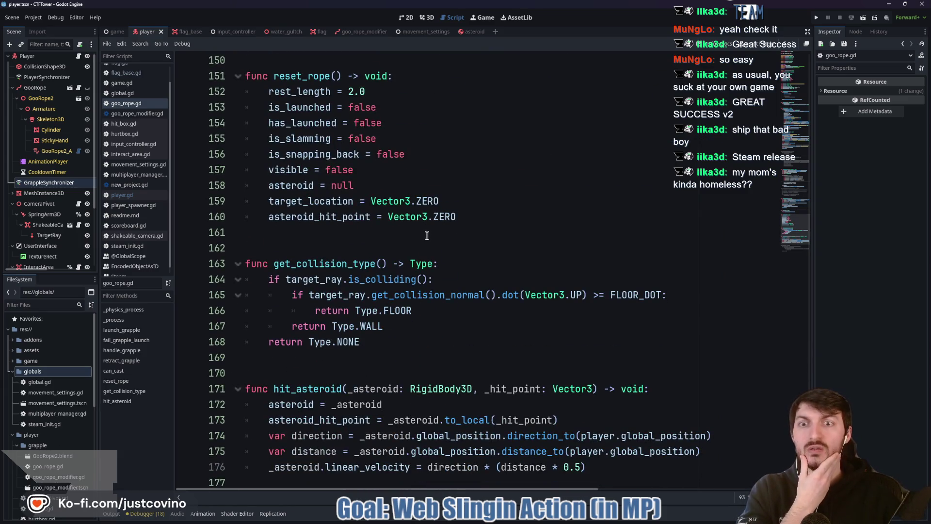
click(323, 247)
click(303, 363)
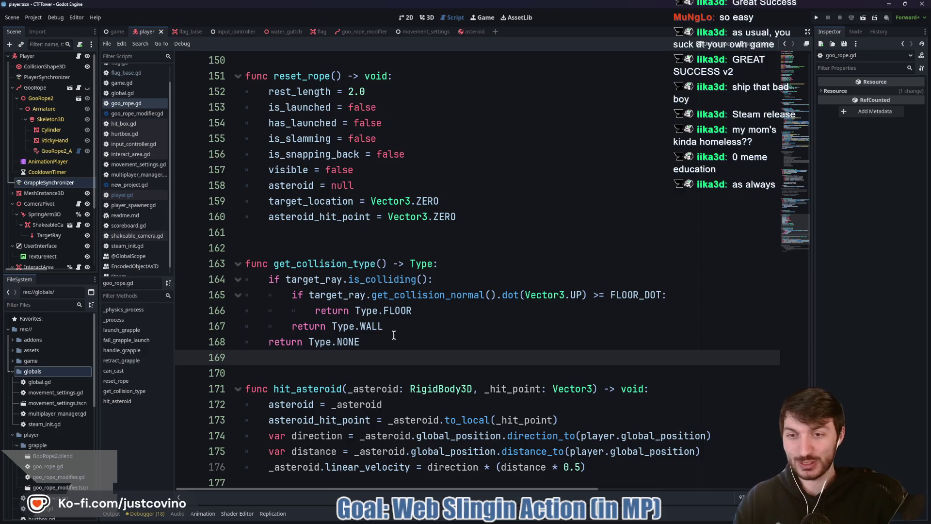
scroll(394, 335, down, 3)
click(366, 343)
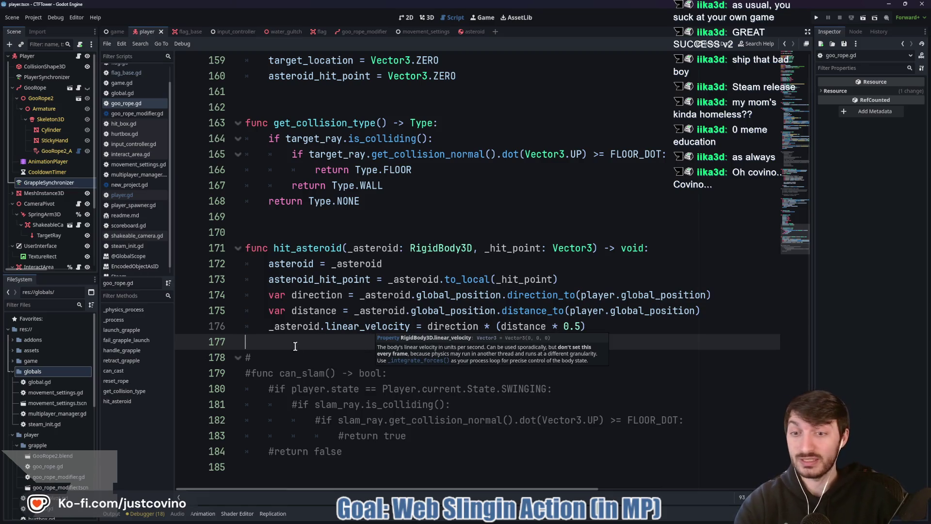
click(346, 222)
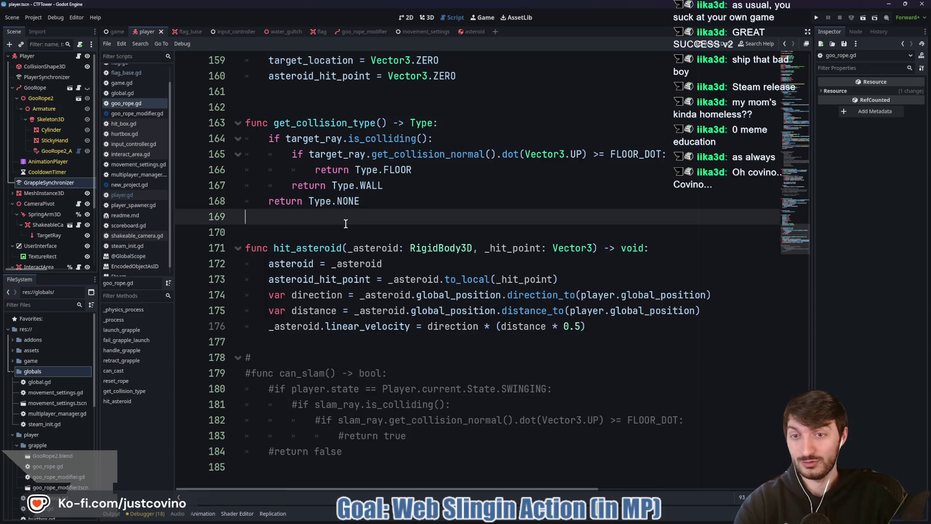
scroll(366, 245, up, 3)
click(316, 247)
scroll(319, 262, up, 5)
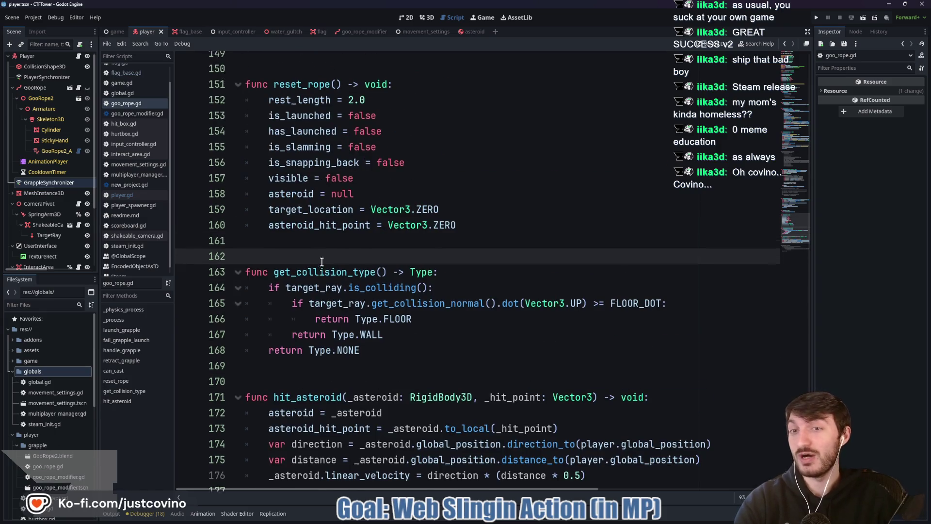
click(313, 278)
click(293, 216)
scroll(294, 218, up, 5)
click(273, 294)
scroll(278, 294, up, 3)
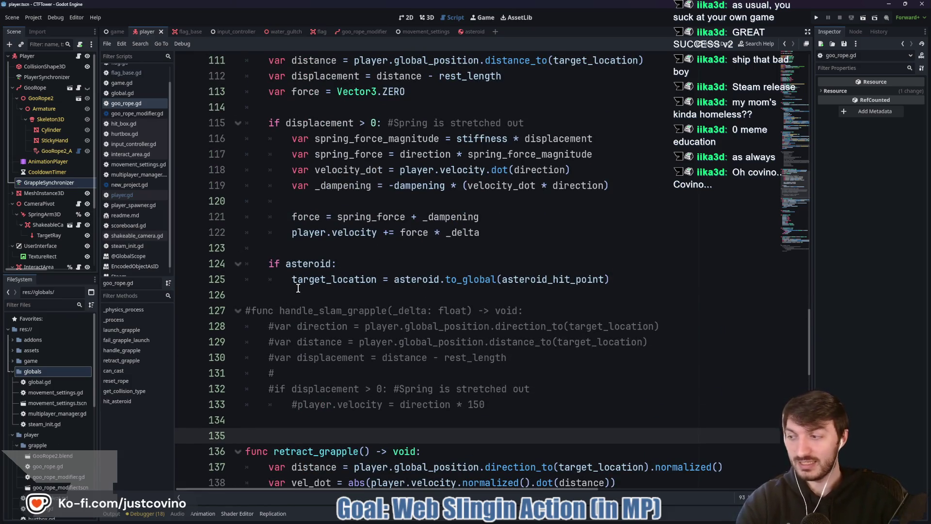
click(302, 294)
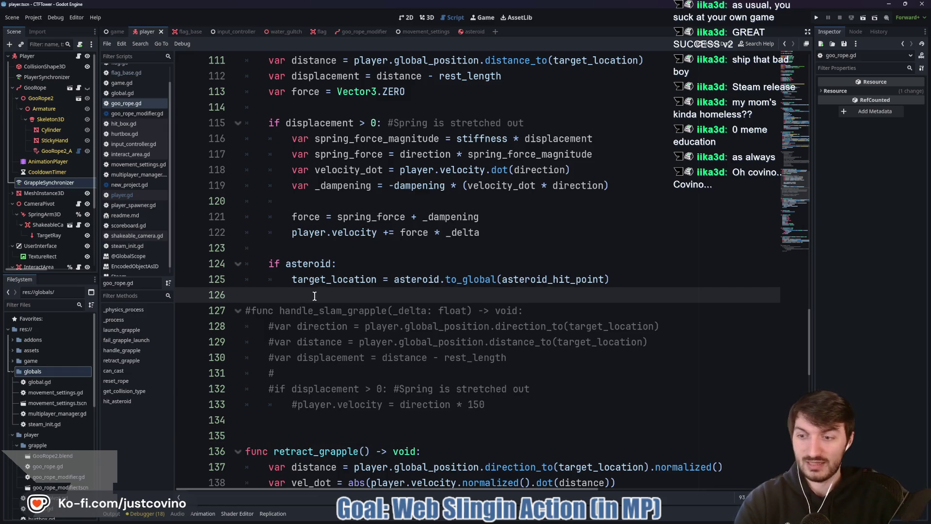
click(364, 251)
scroll(364, 251, up, 1)
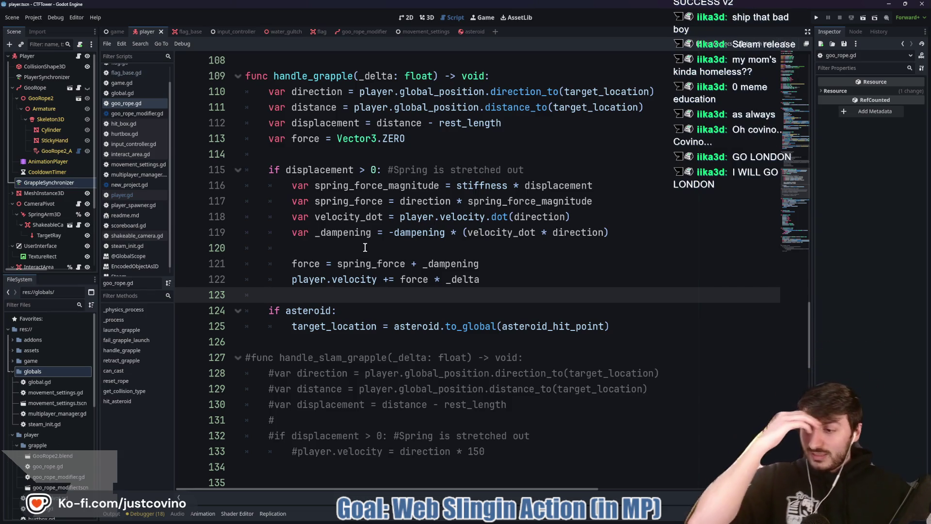
click(341, 155)
scroll(347, 184, up, 2)
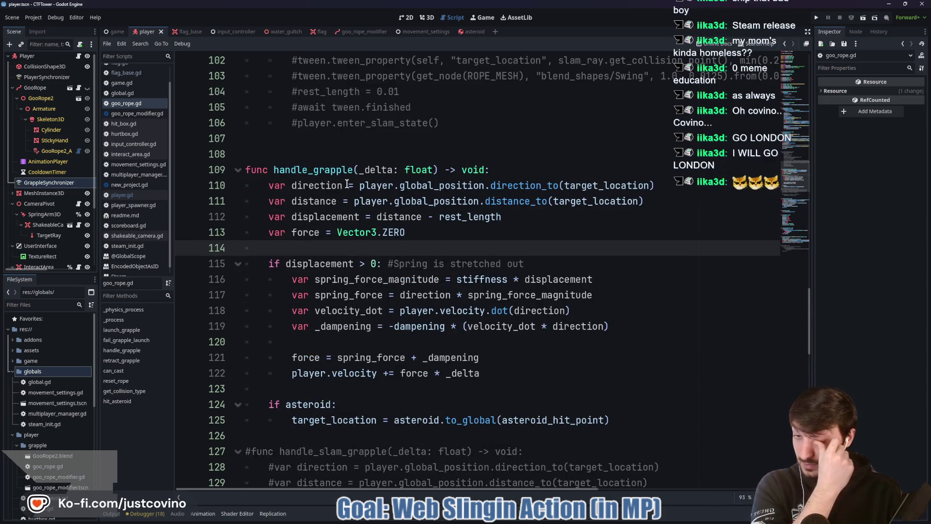
scroll(347, 183, up, 2)
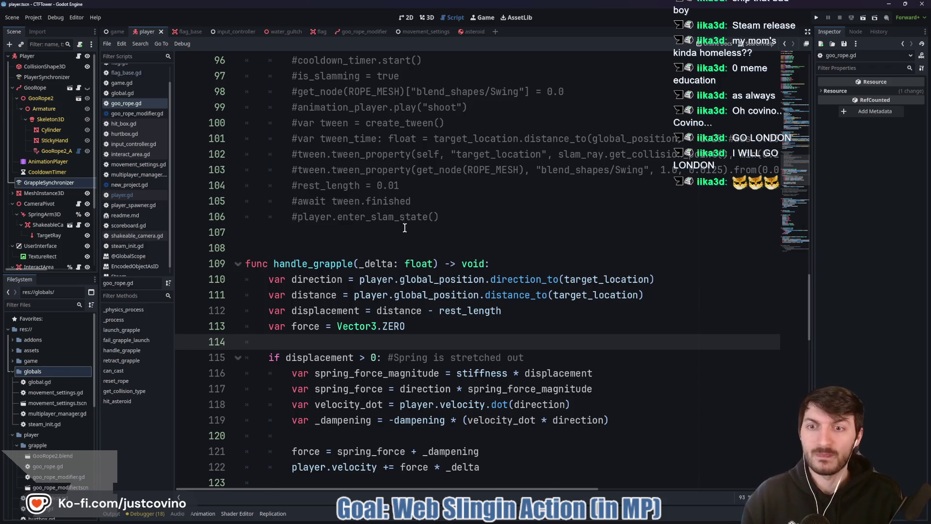
scroll(400, 225, up, 6)
scroll(400, 225, up, 4)
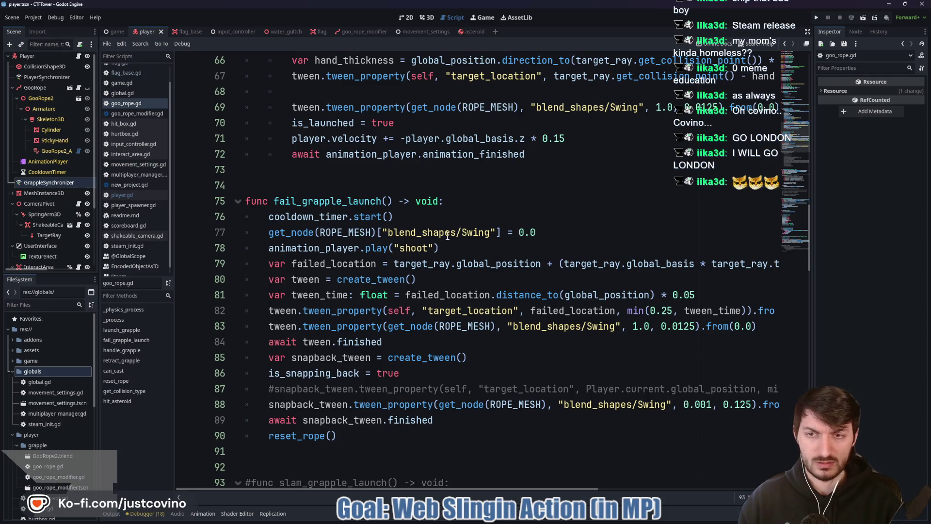
scroll(447, 235, up, 3)
click(339, 322)
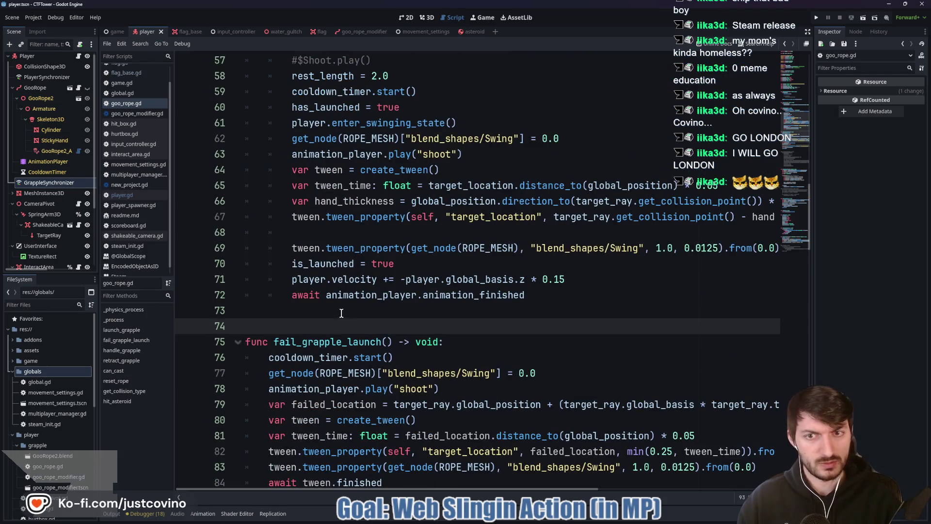
scroll(341, 313, up, 4)
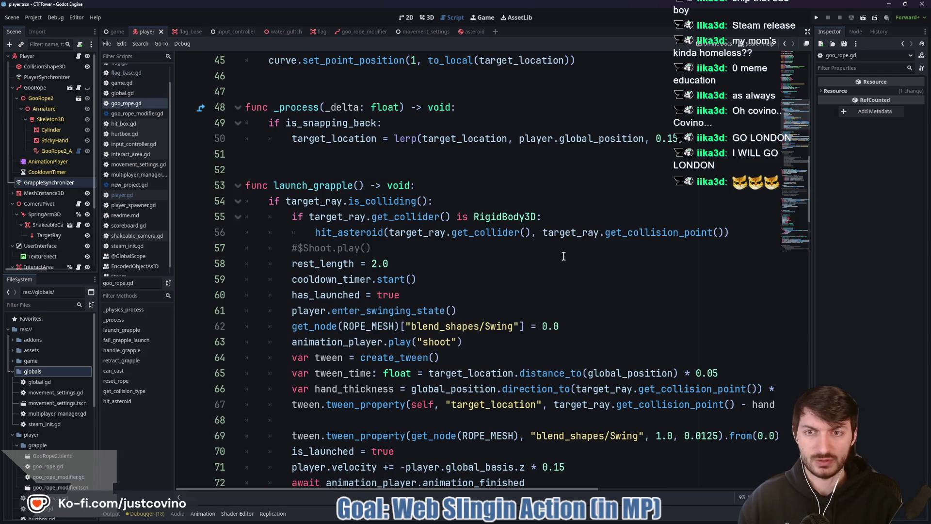
scroll(553, 267, up, 3)
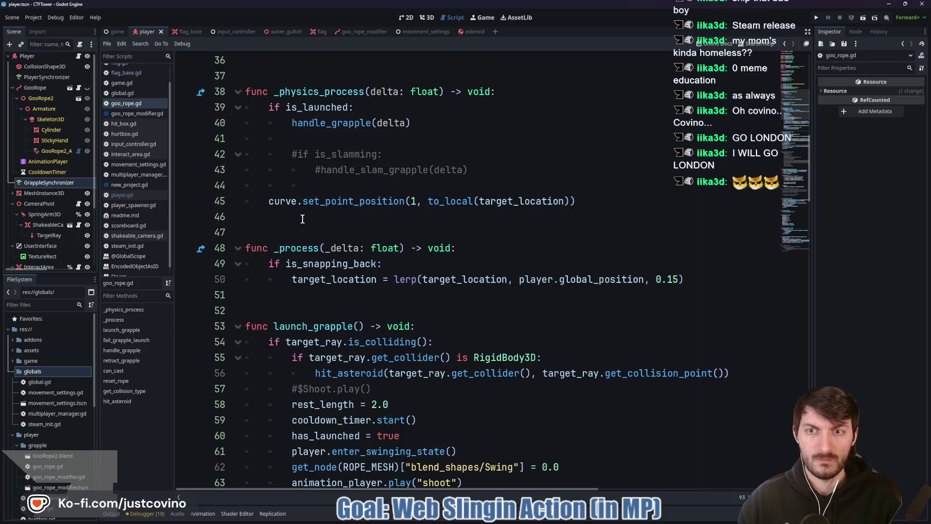
scroll(298, 221, up, 5)
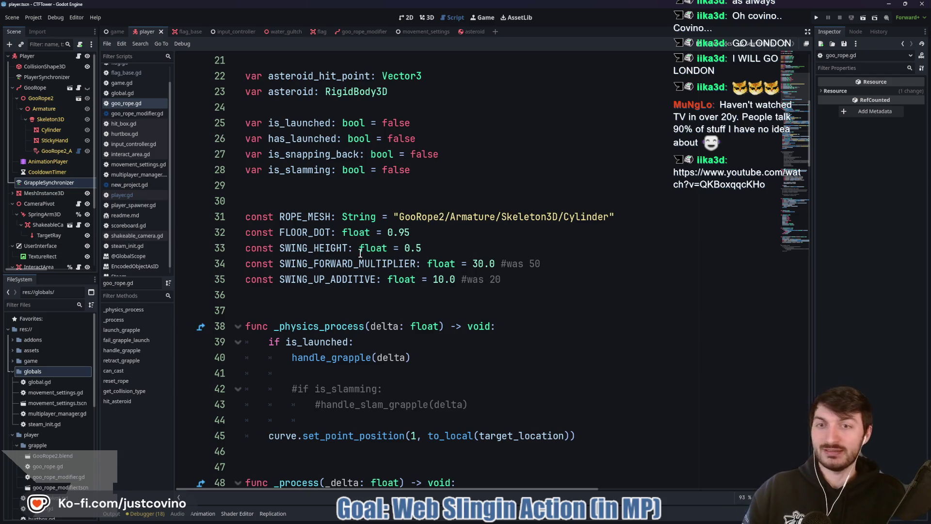
click(346, 186)
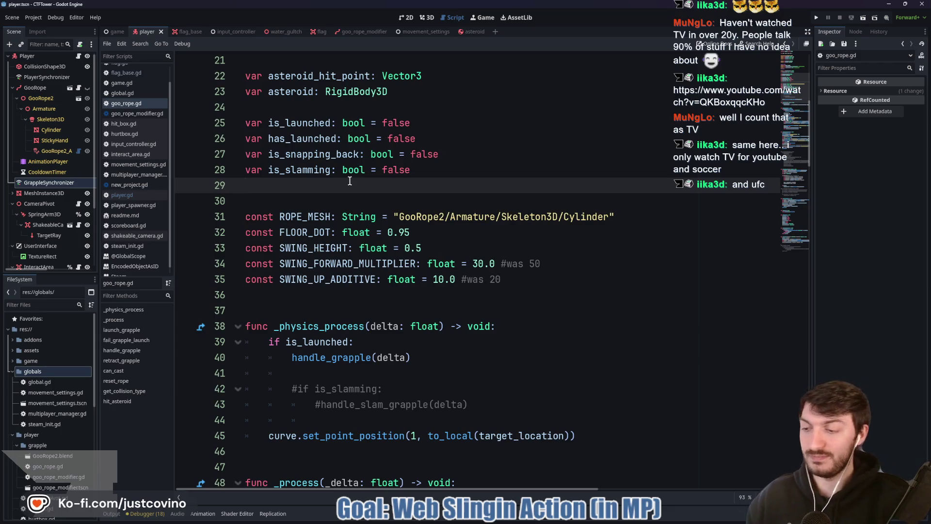
click(293, 198)
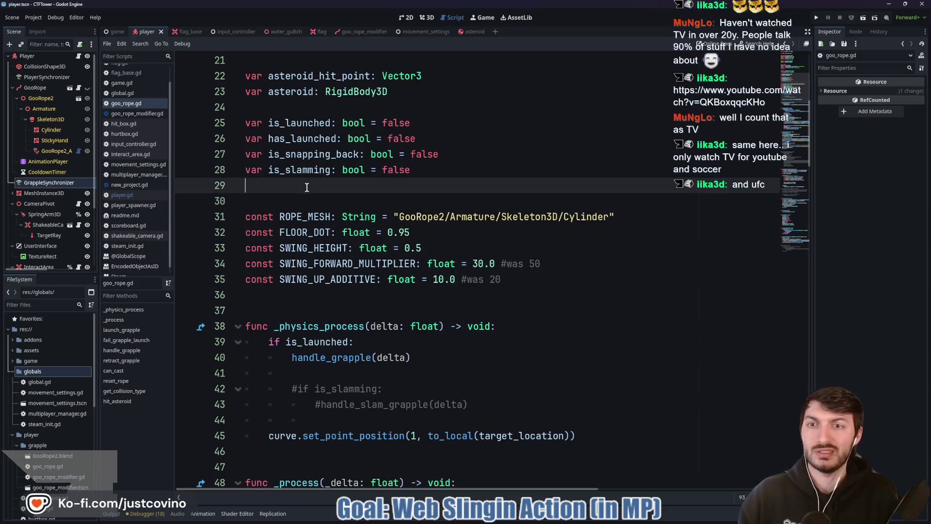
click(340, 295)
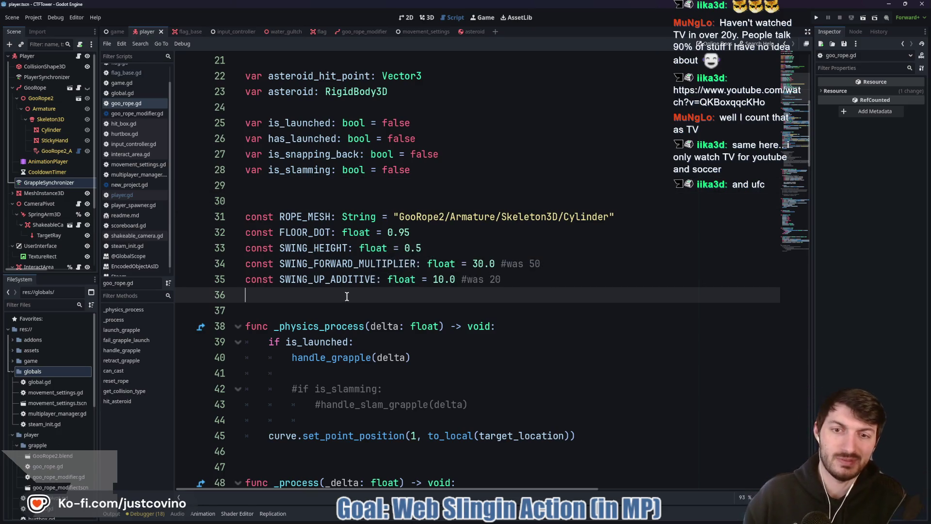
click(342, 309)
click(311, 298)
click(313, 309)
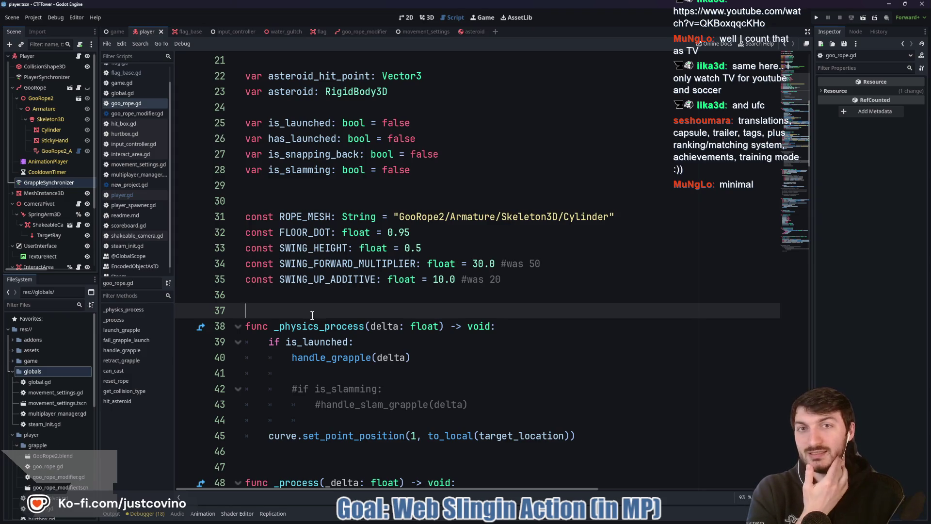
click(324, 192)
click(313, 201)
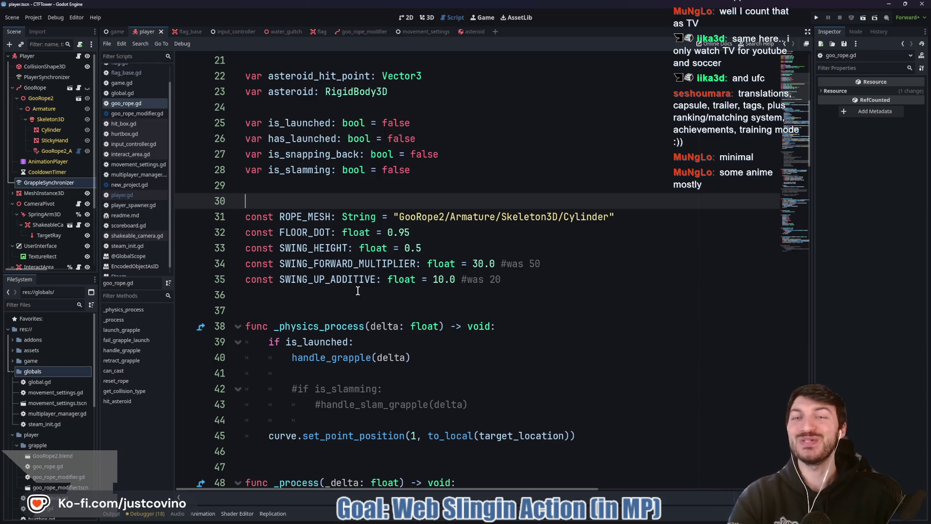
mouse_move(343, 214)
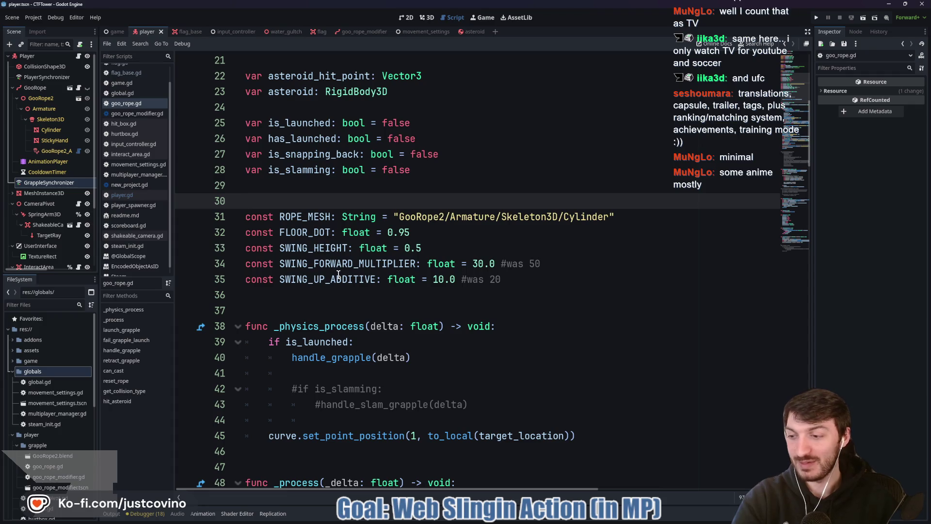
click(305, 306)
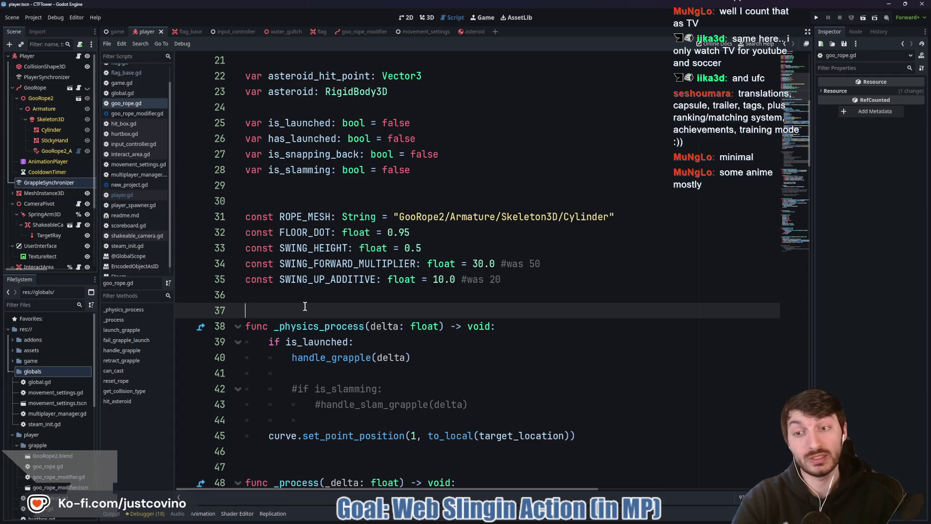
scroll(344, 278, down, 4)
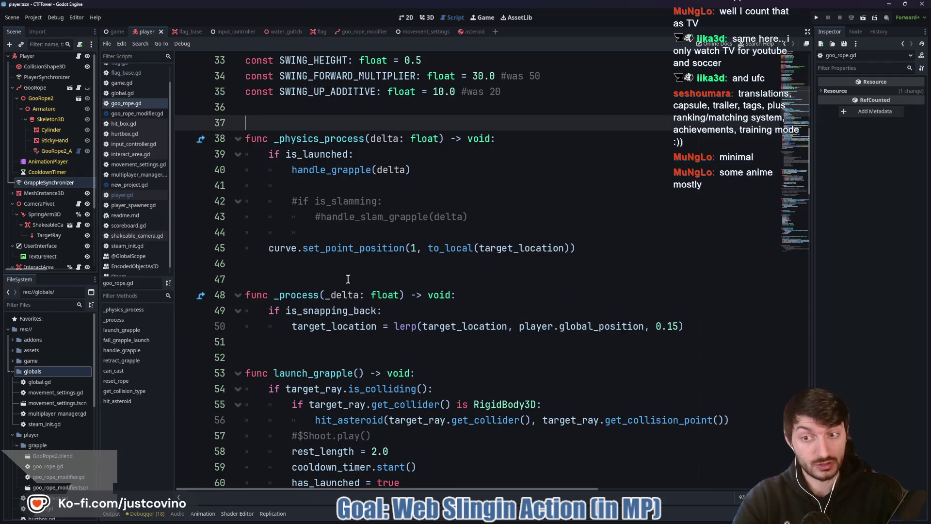
Step: Check the 0.15 snapping-back lerp in goo_rope.gd's _process, then switch to game.gd
scroll(346, 276, down, 1)
scroll(347, 274, down, 1)
click(341, 262)
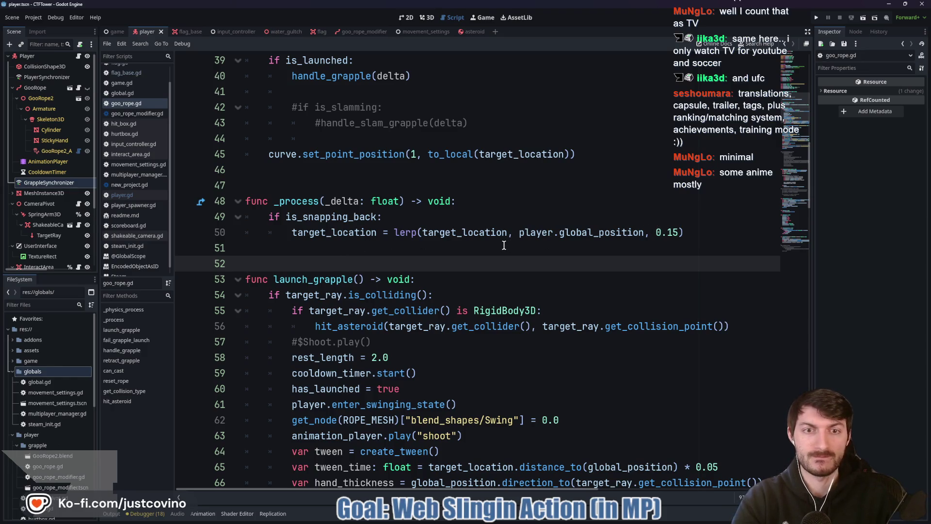
click(412, 231)
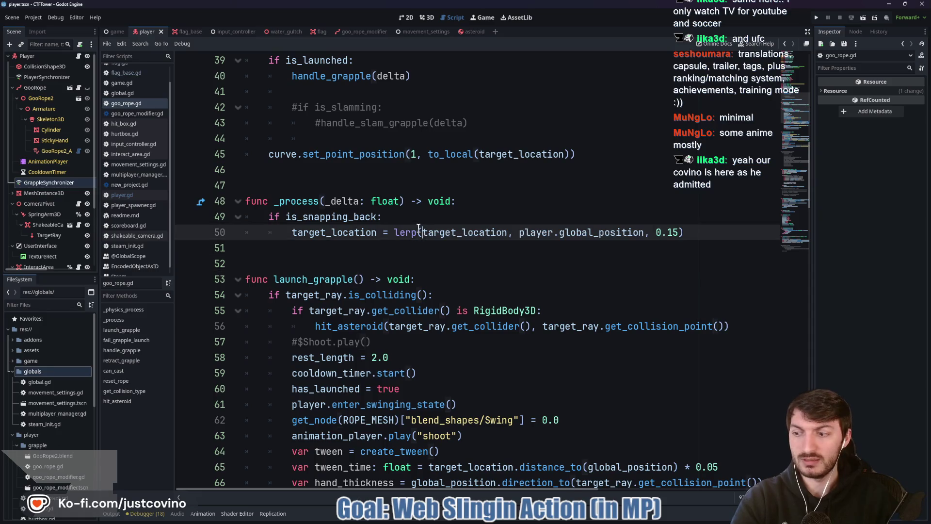
click(324, 252)
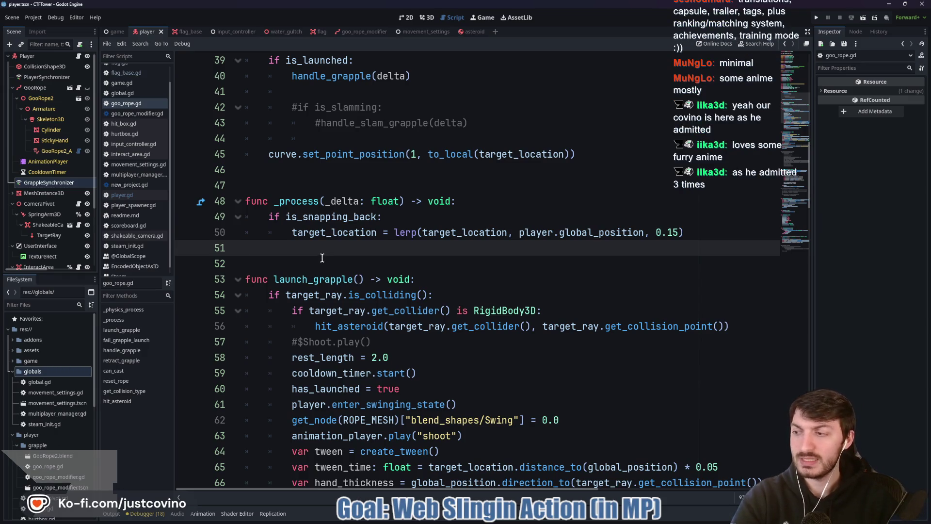
click(328, 262)
scroll(338, 267, down, 2)
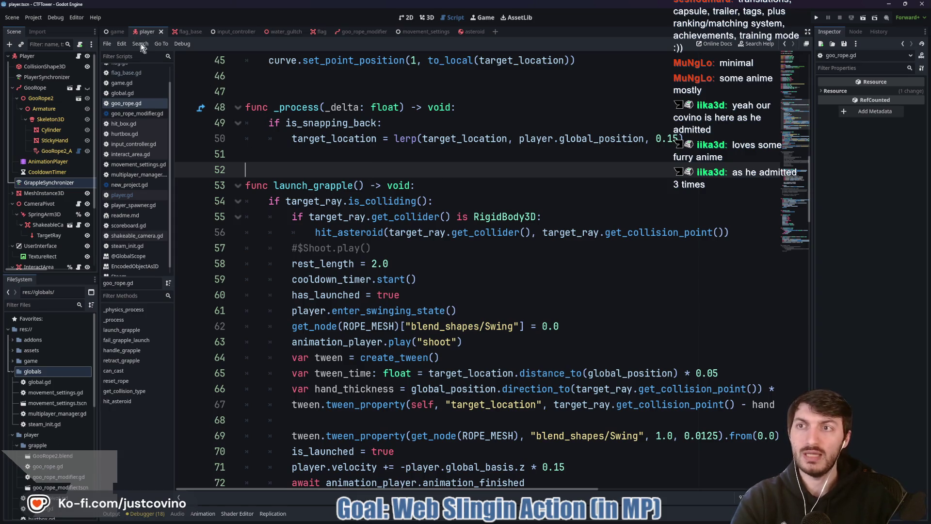
click(117, 32)
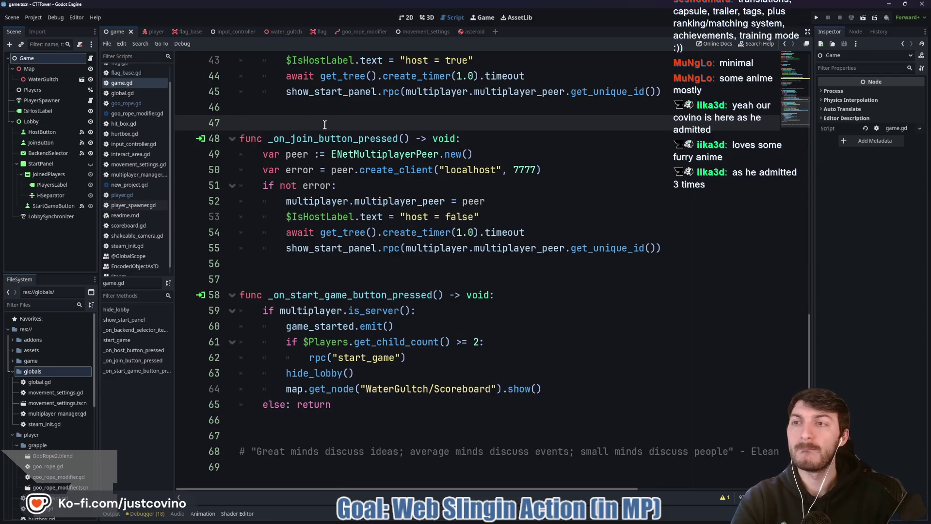